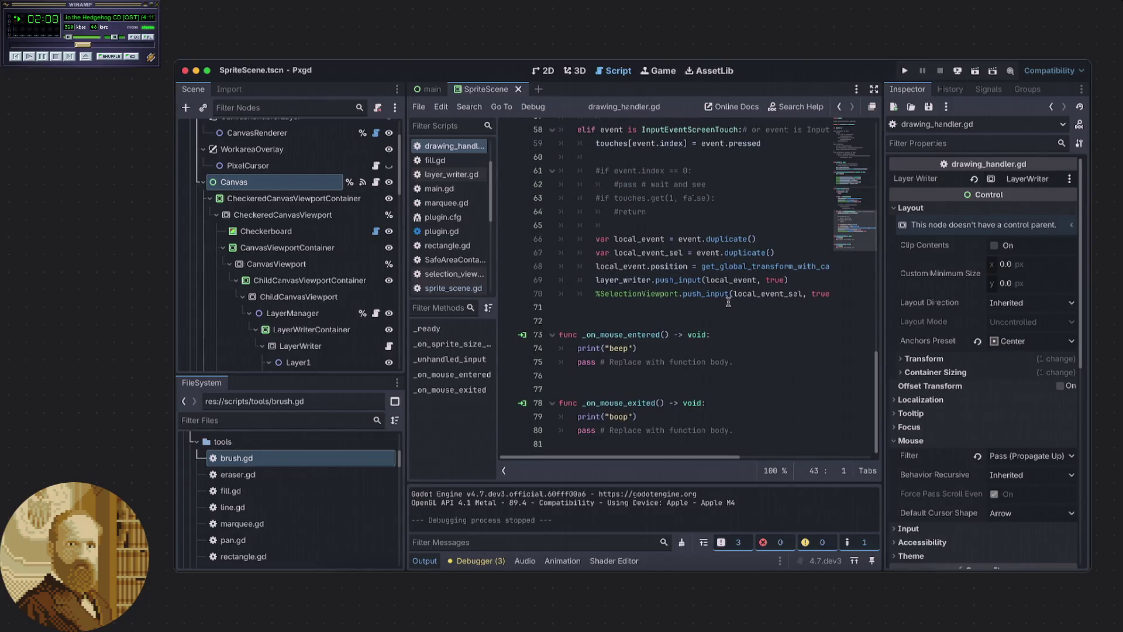
Scroll through drawing_handler.gd and launch the Pxgd project in debug mode.
{"action": "scroll", "coordinate": [728, 301], "scroll_direction": "up", "scroll_amount": 3}
{"action": "scroll", "coordinate": [726, 301], "scroll_direction": "down", "scroll_amount": 3}
{"action": "scroll", "coordinate": [713, 312], "scroll_direction": "up", "scroll_amount": 2}
{"action": "scroll", "coordinate": [713, 311], "scroll_direction": "up", "scroll_amount": 4}
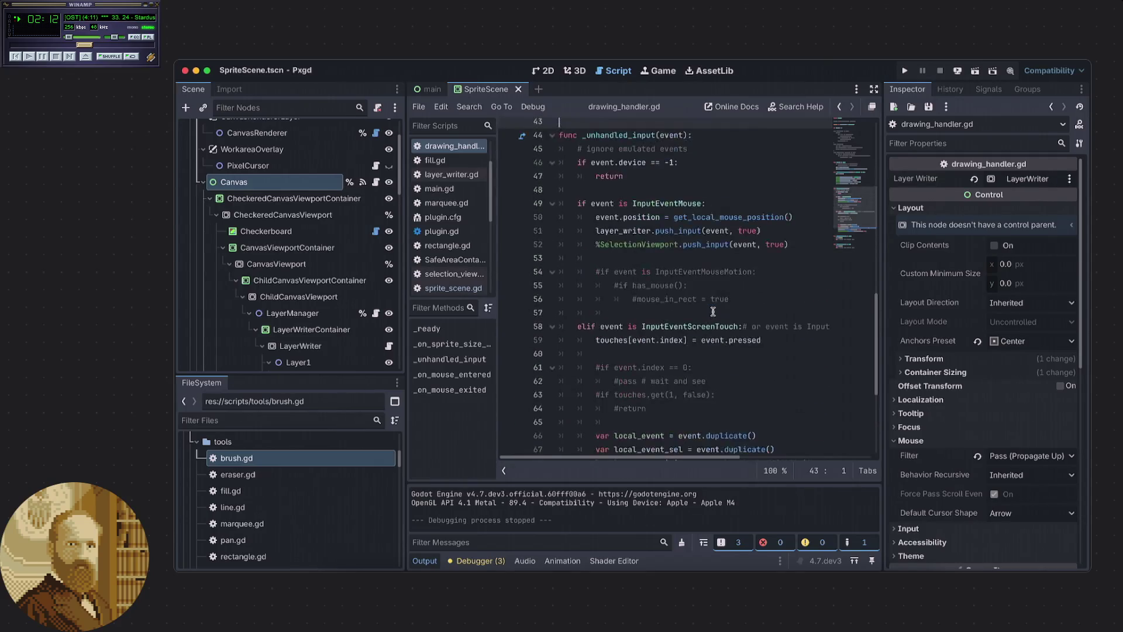
{"action": "scroll", "coordinate": [710, 311], "scroll_direction": "down", "scroll_amount": 5}
{"action": "scroll", "coordinate": [709, 311], "scroll_direction": "up", "scroll_amount": 2}
{"action": "scroll", "coordinate": [709, 310], "scroll_direction": "up", "scroll_amount": 6}
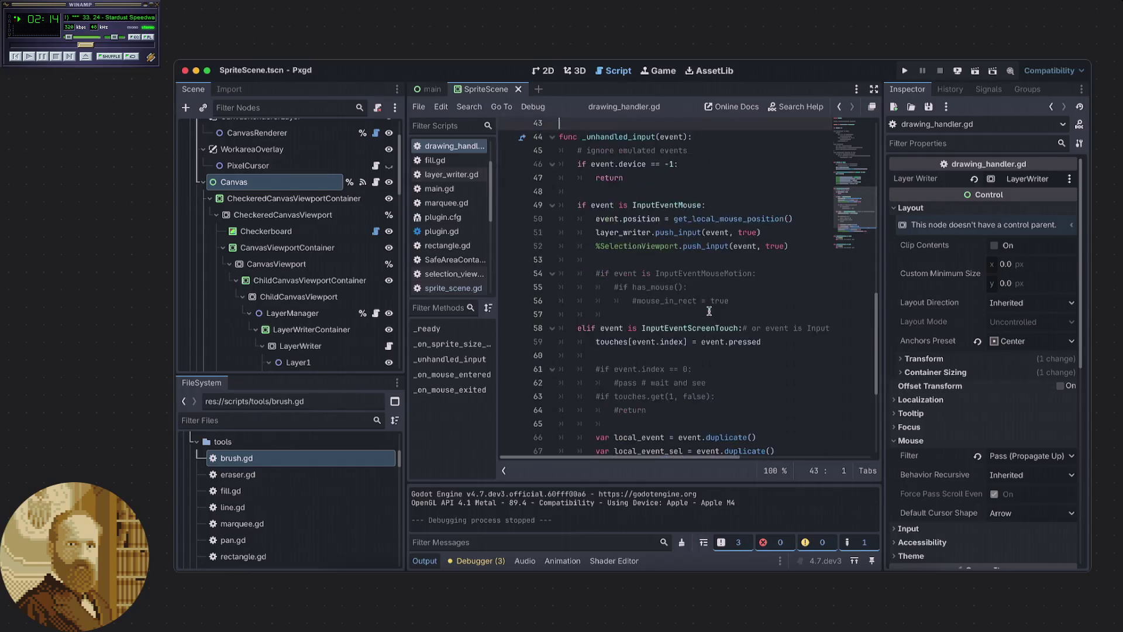
{"action": "left_click", "coordinate": [904, 74]}
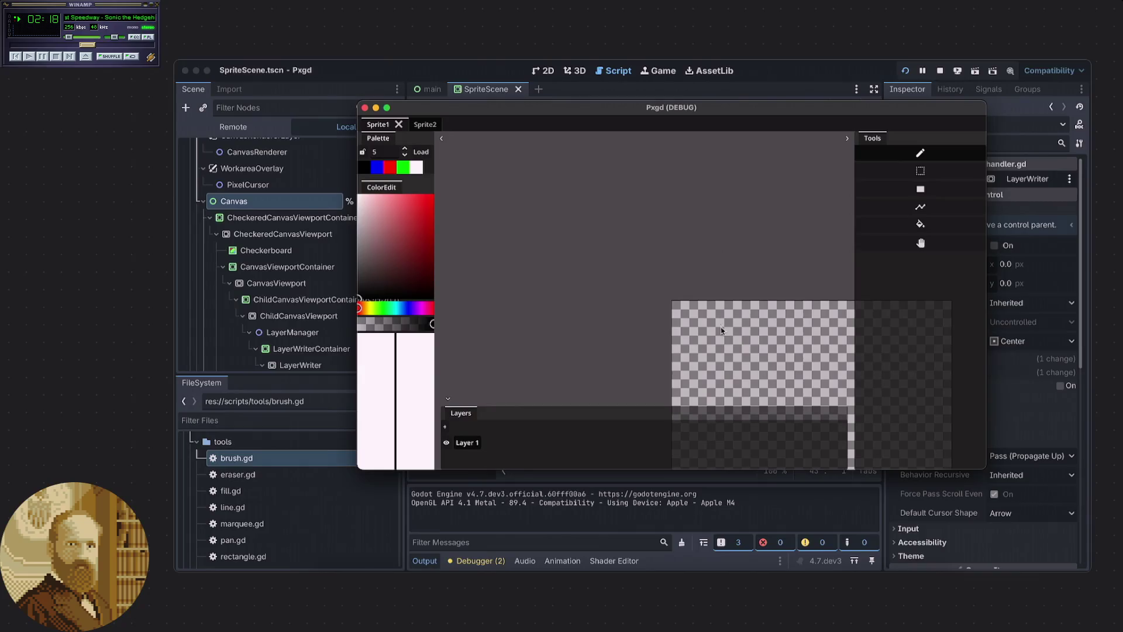
Draw two freehand test strokes on the Pxgd canvas, then return to the script editor.
{"action": "left_click_drag", "start_coordinate": [602, 233], "coordinate": [631, 303]}
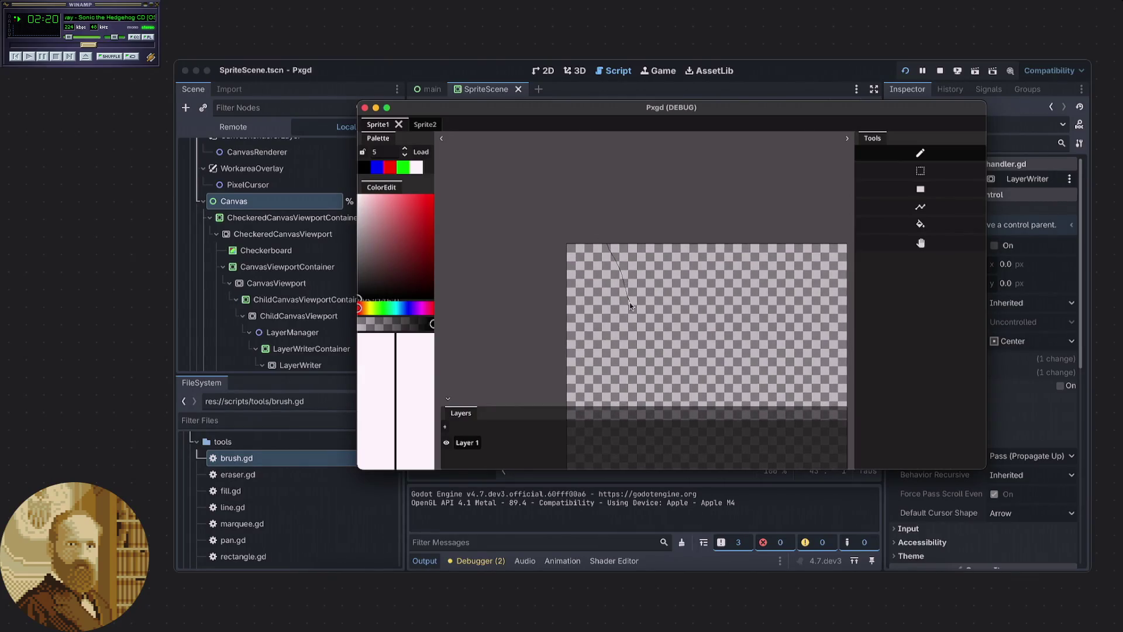
{"action": "mouse_move", "coordinate": [500, 293]}
{"action": "left_mouse_down"}
{"action": "mouse_move", "coordinate": [714, 201]}
{"action": "mouse_move", "coordinate": [637, 351]}
{"action": "mouse_move", "coordinate": [661, 255]}
{"action": "mouse_move", "coordinate": [675, 279]}
{"action": "left_mouse_up"}
{"action": "key", "text": "super+period"}
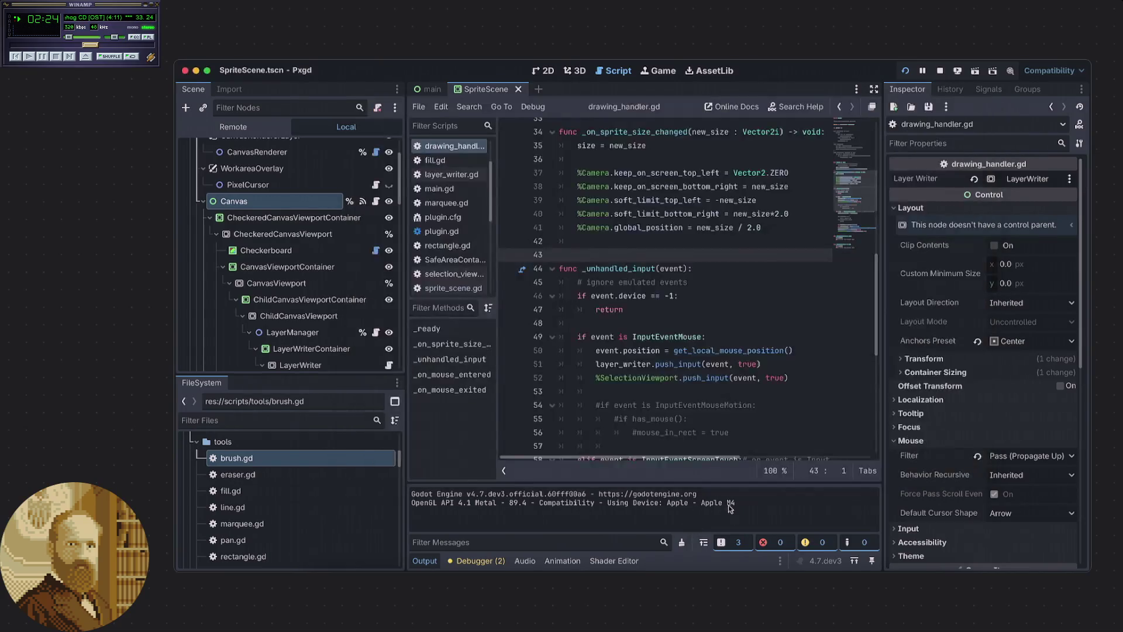
{"action": "scroll", "coordinate": [631, 346], "scroll_direction": "down", "scroll_amount": 8}
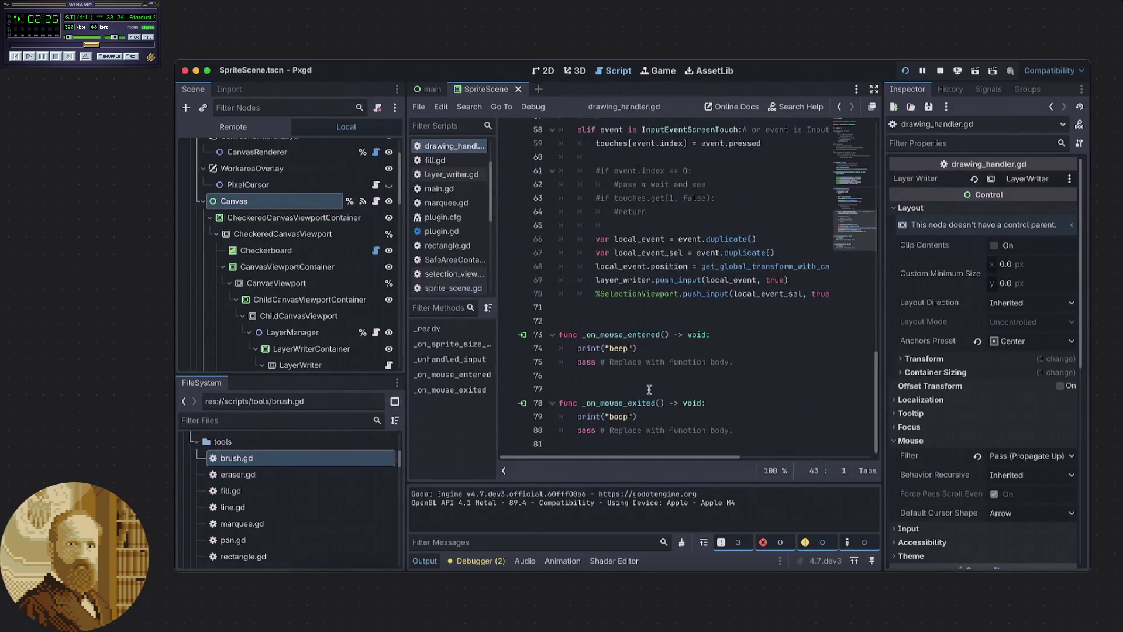
{"action": "left_click", "coordinate": [522, 335]}
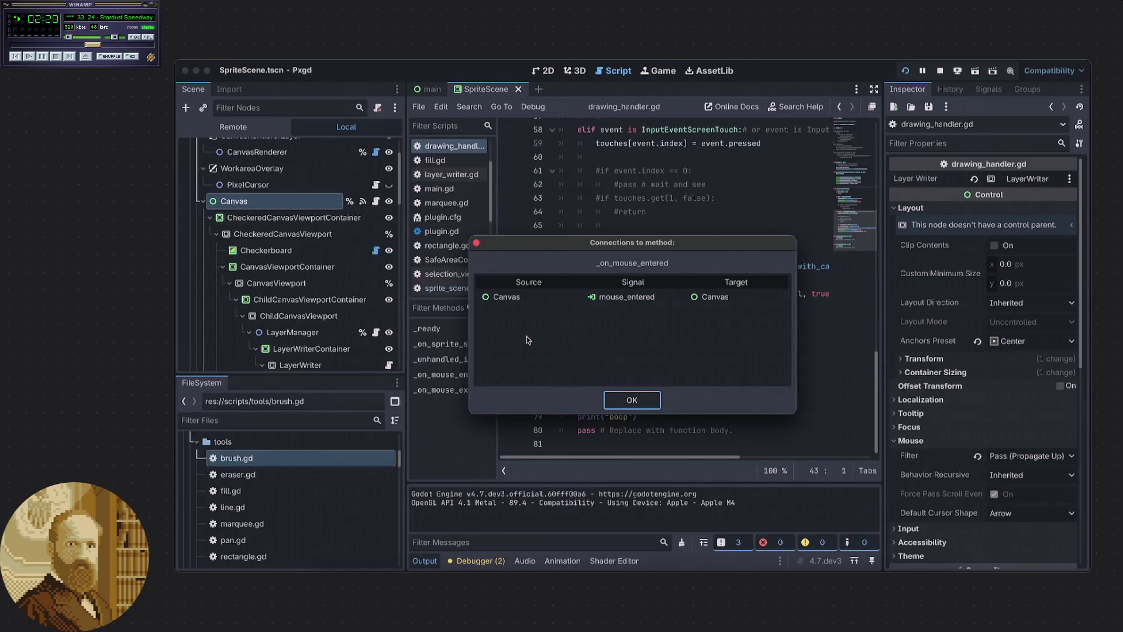
{"action": "left_click", "coordinate": [646, 323]}
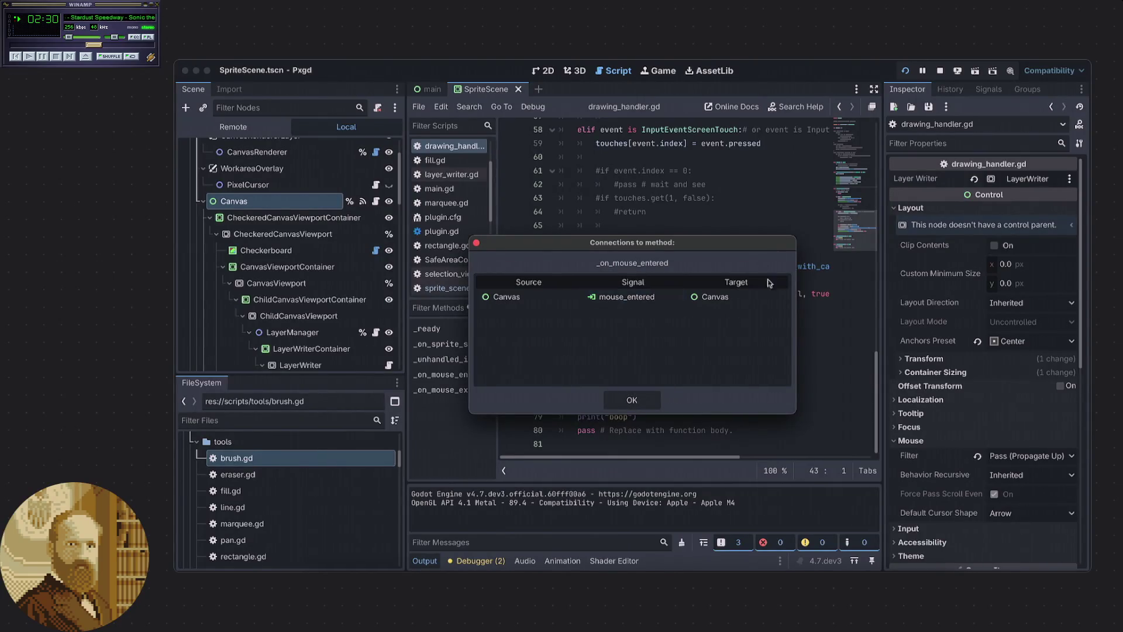
{"action": "left_click", "coordinate": [640, 399]}
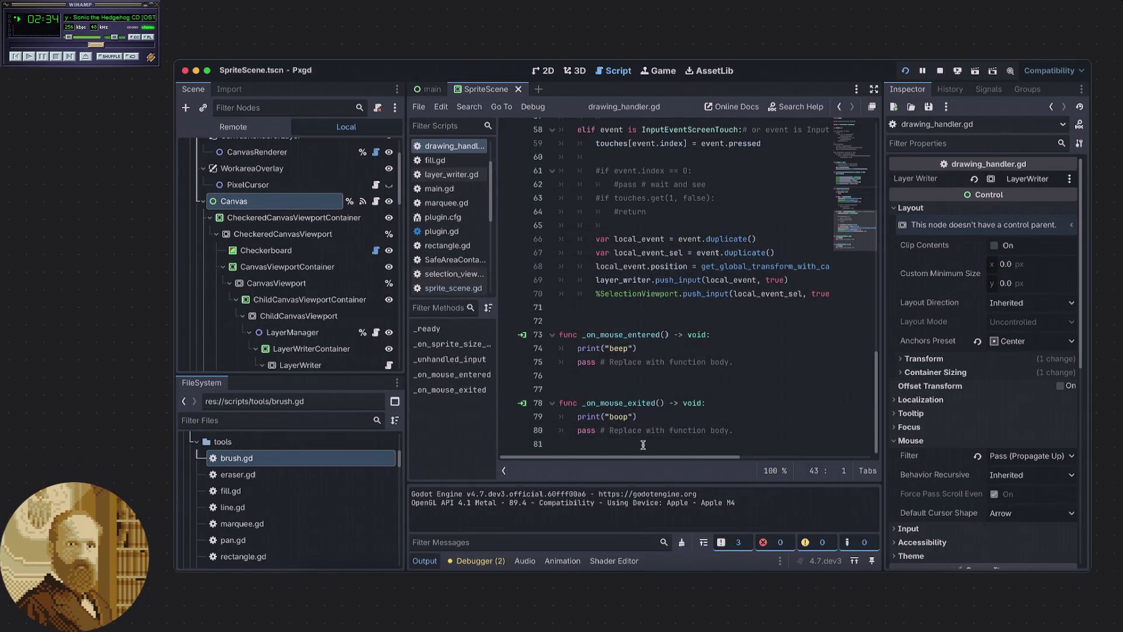
{"action": "scroll", "coordinate": [643, 443], "scroll_direction": "up", "scroll_amount": 6}
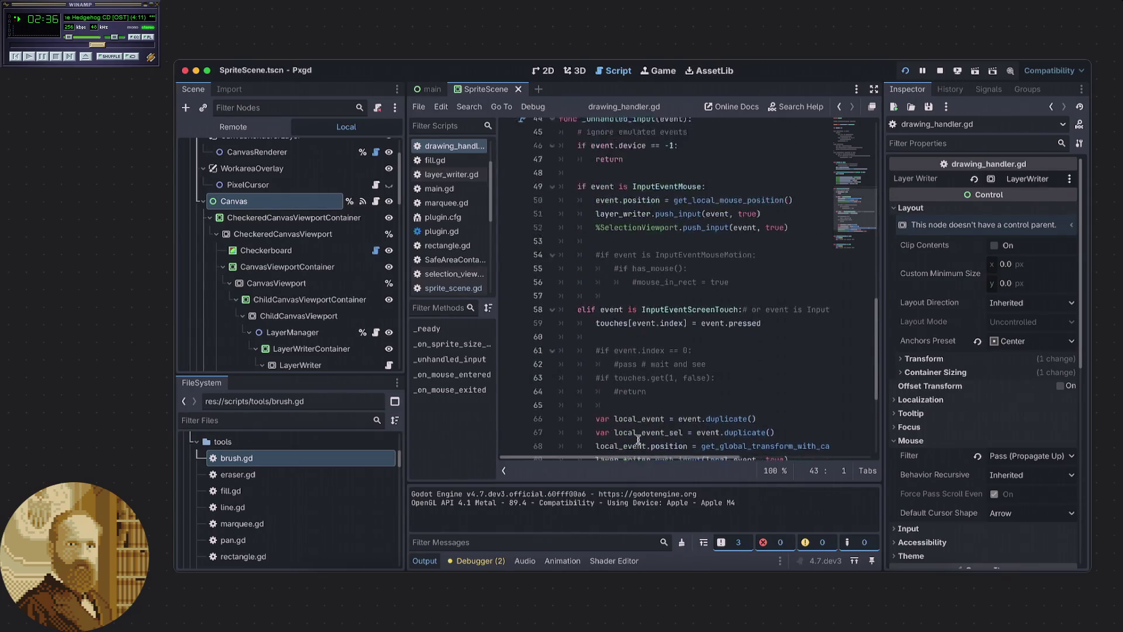
{"action": "scroll", "coordinate": [638, 439], "scroll_direction": "up", "scroll_amount": 2}
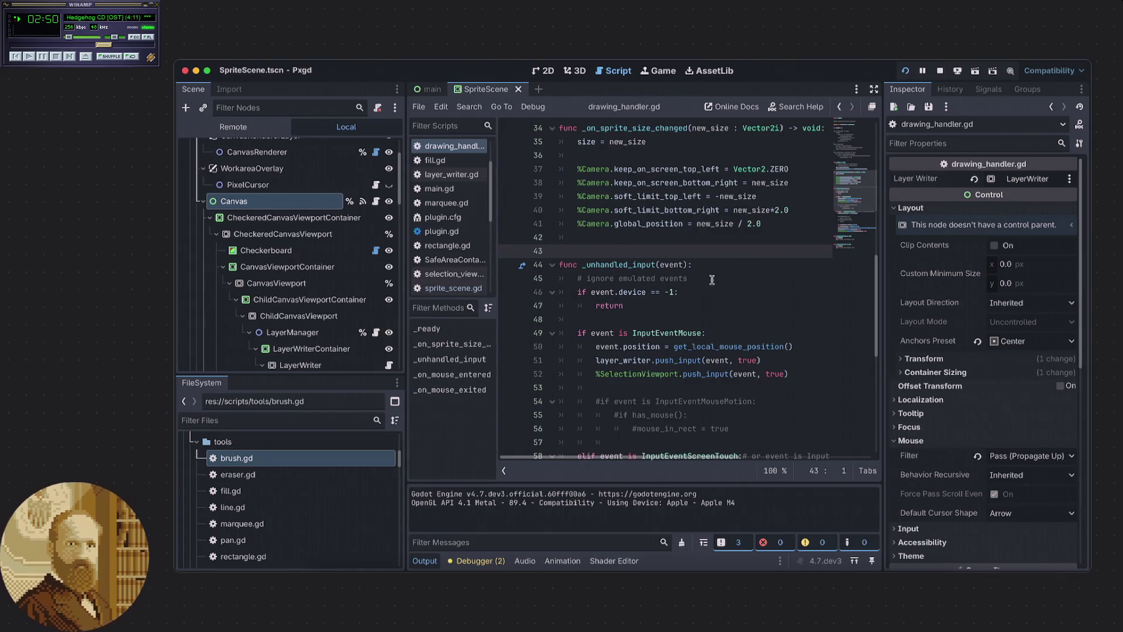
{"action": "scroll", "coordinate": [664, 298], "scroll_direction": "down", "scroll_amount": 2}
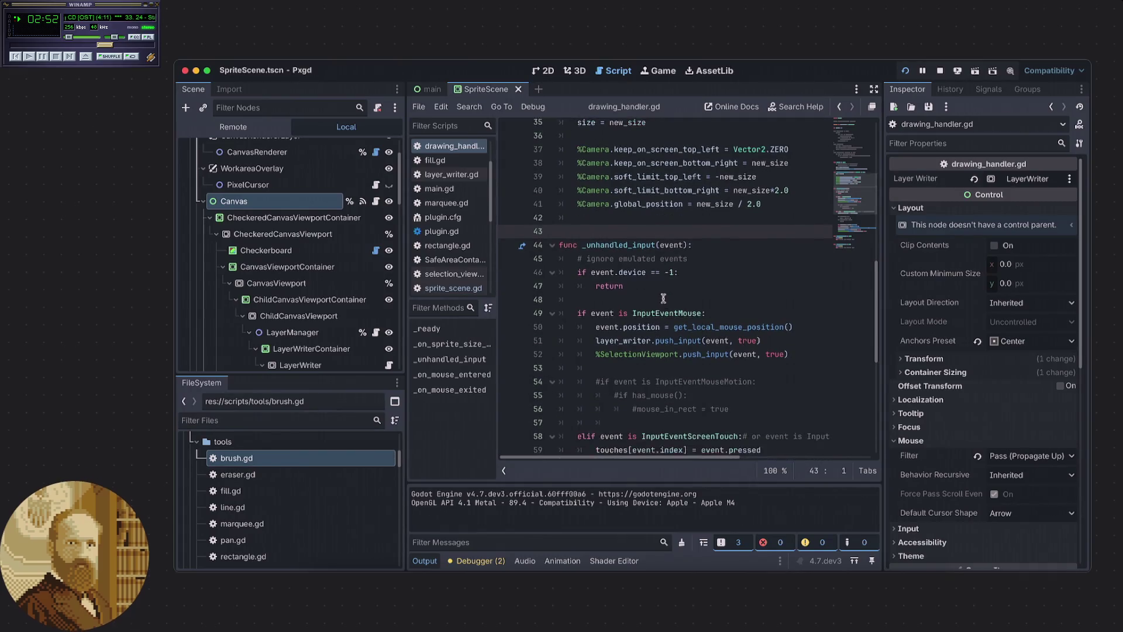
{"action": "scroll", "coordinate": [662, 296], "scroll_direction": "down", "scroll_amount": 3}
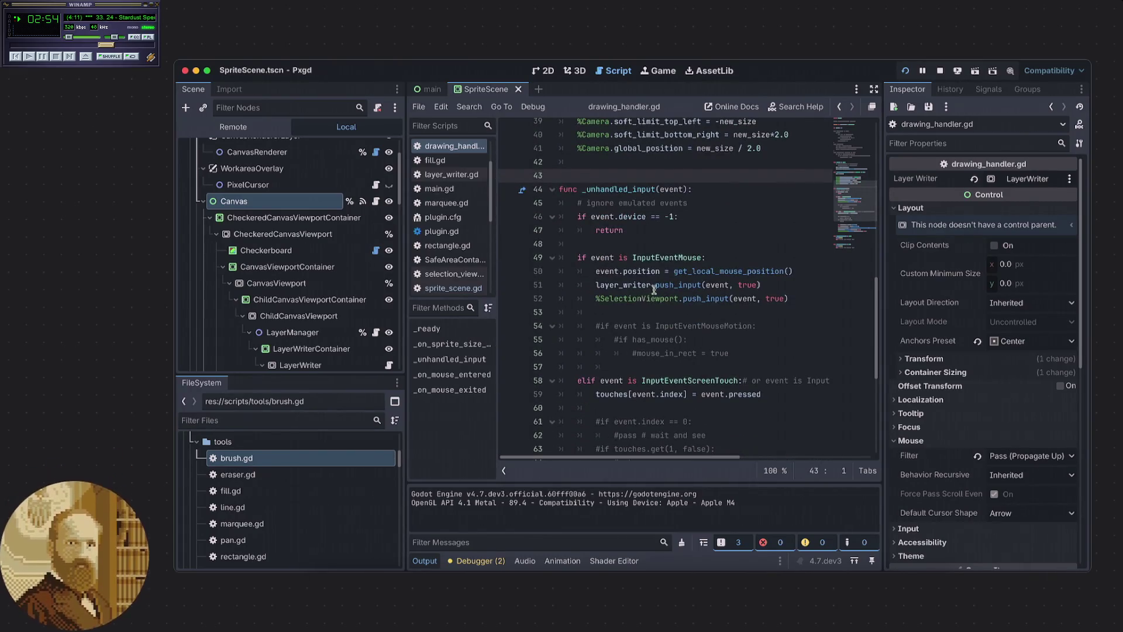
{"action": "left_click", "coordinate": [794, 286]}
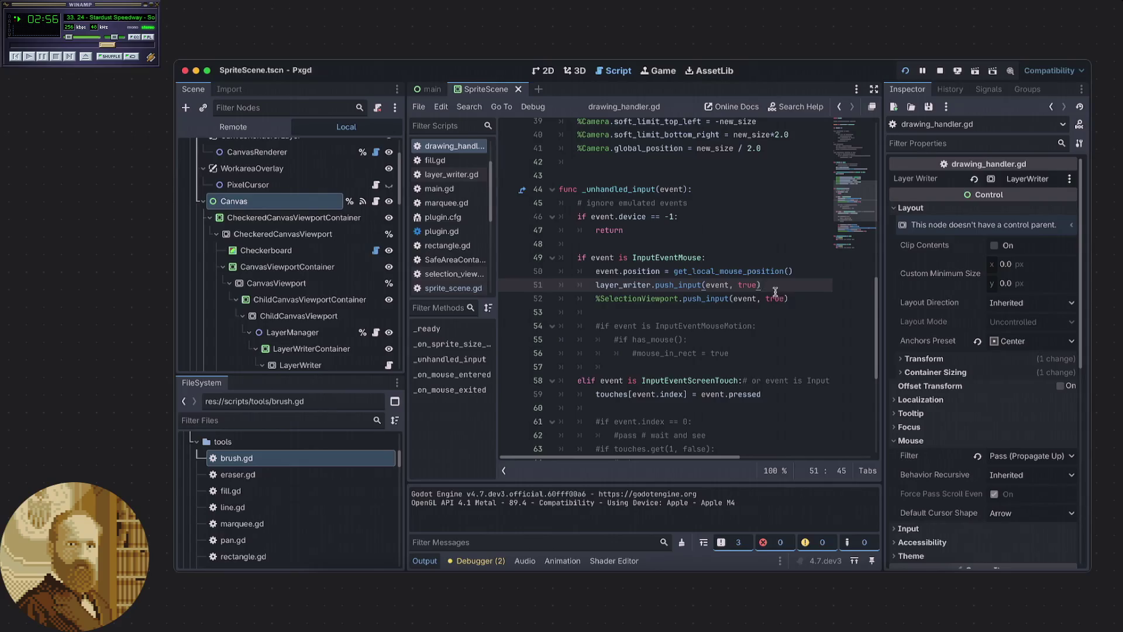
{"action": "left_click", "coordinate": [686, 310]}
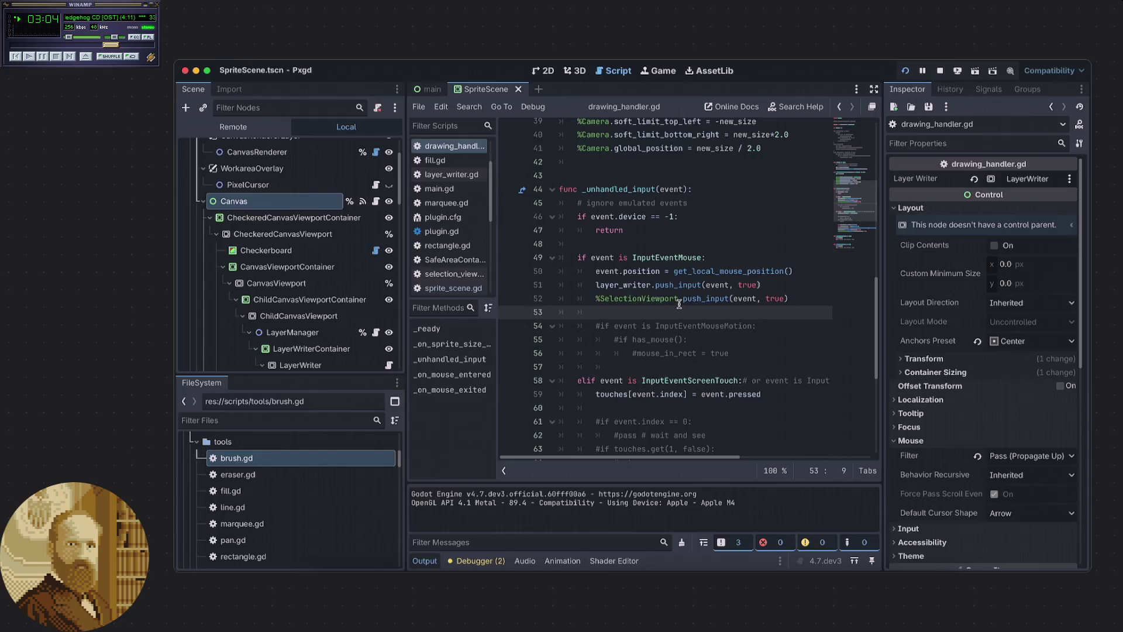
{"action": "left_click", "coordinate": [644, 285], "text": "super"}
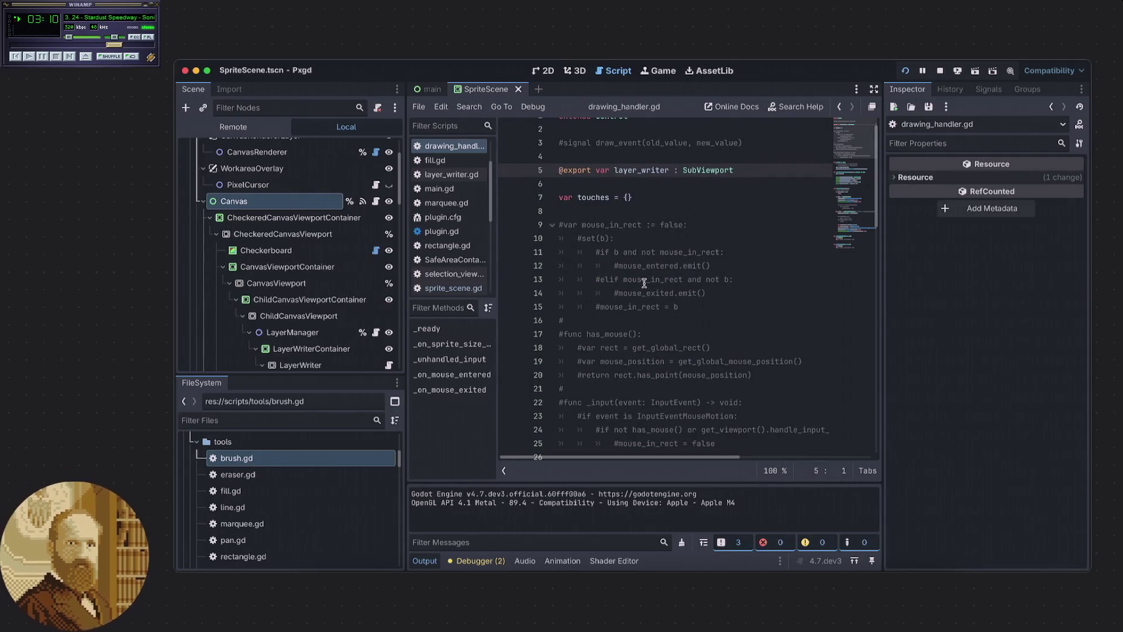
Rename drawing_handler.gd's handler from _unhandled_input to _input by deleting the '_unhandled' prefix.
{"action": "scroll", "coordinate": [645, 288], "scroll_direction": "down", "scroll_amount": 7}
{"action": "scroll", "coordinate": [644, 285], "scroll_direction": "down", "scroll_amount": 7}
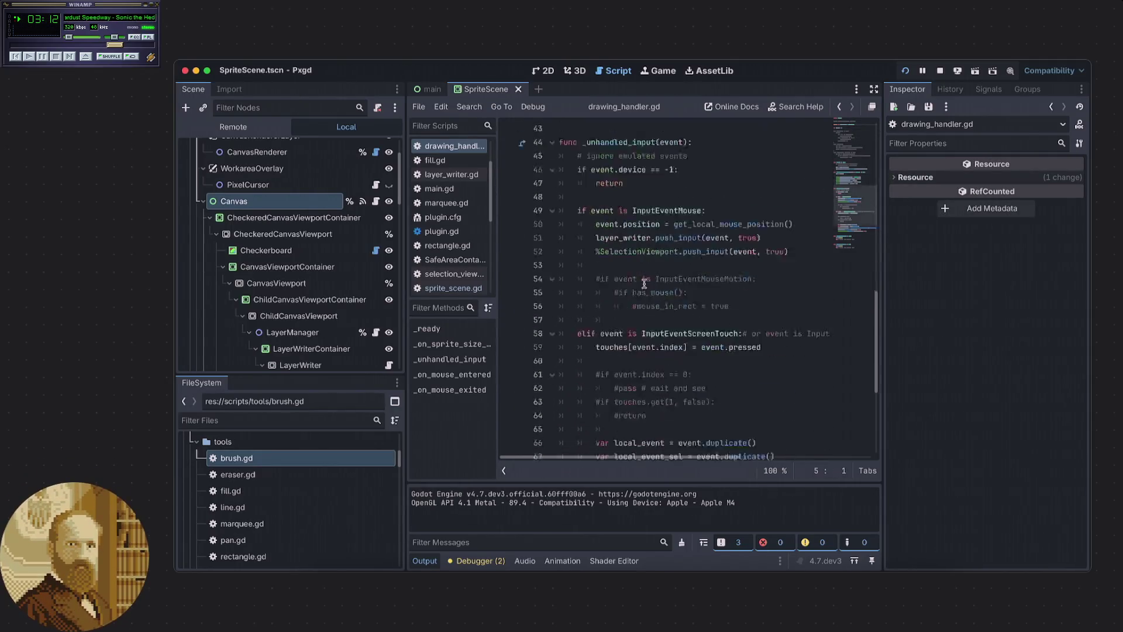
{"action": "scroll", "coordinate": [643, 281], "scroll_direction": "up", "scroll_amount": 1}
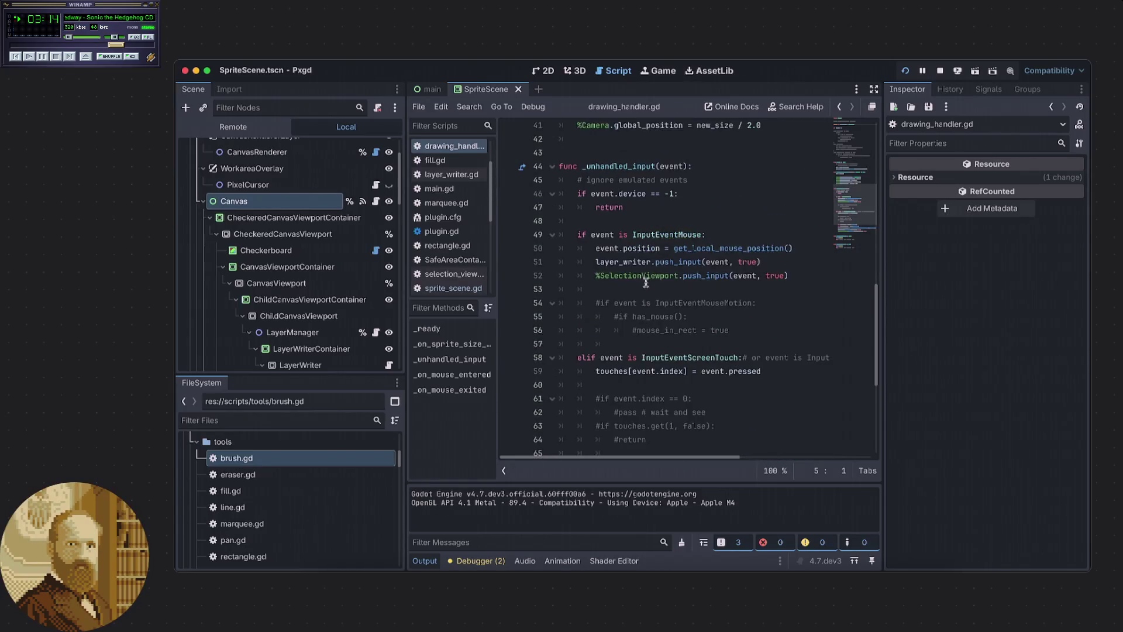
{"action": "left_click", "coordinate": [645, 285]}
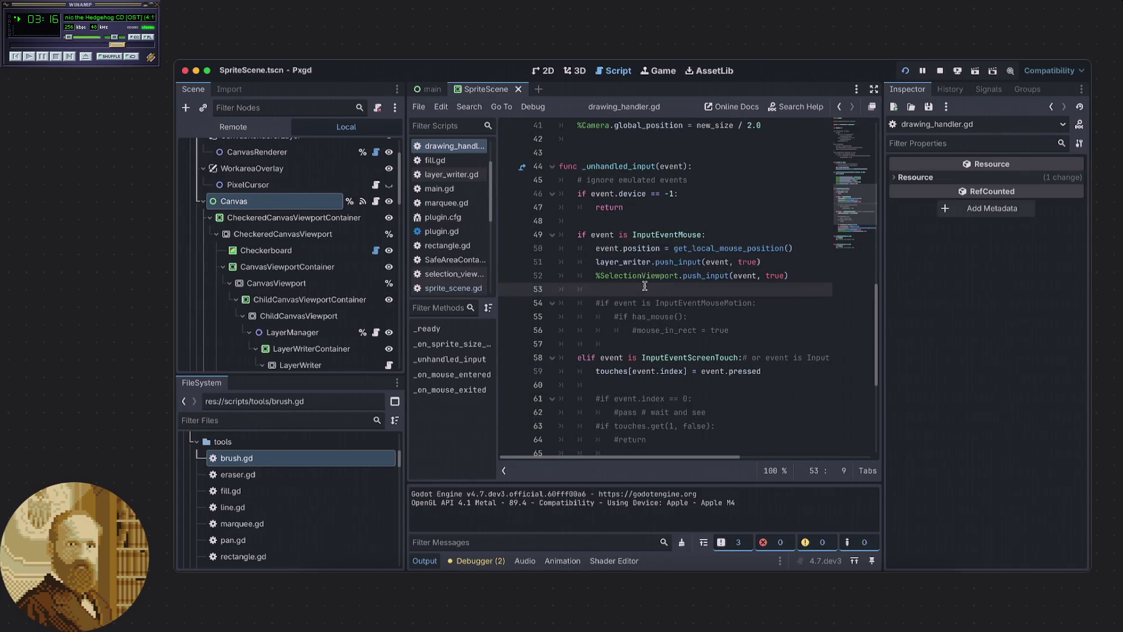
{"action": "left_click_drag", "start_coordinate": [628, 167], "coordinate": [583, 170]}
{"action": "key", "text": "BackSpace"}
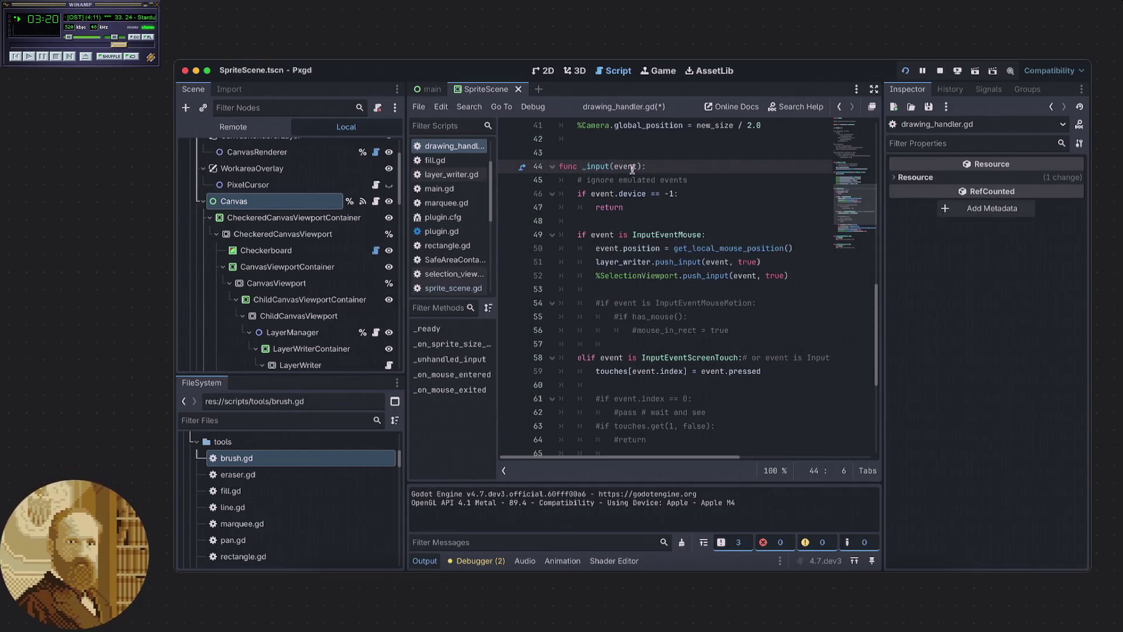
{"action": "left_click", "coordinate": [676, 177]}
Save drawing_handler.gd and stop the running Pxgd project.
{"action": "key", "text": "ctrl+s"}
{"action": "left_click", "coordinate": [695, 162]}
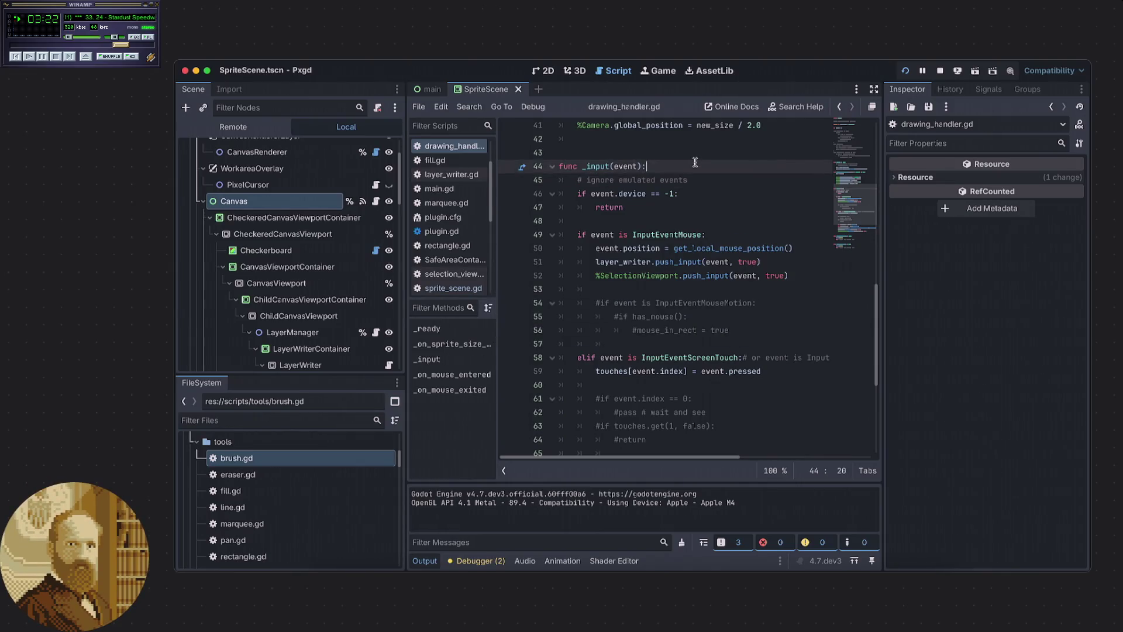
{"action": "left_click", "coordinate": [939, 71]}
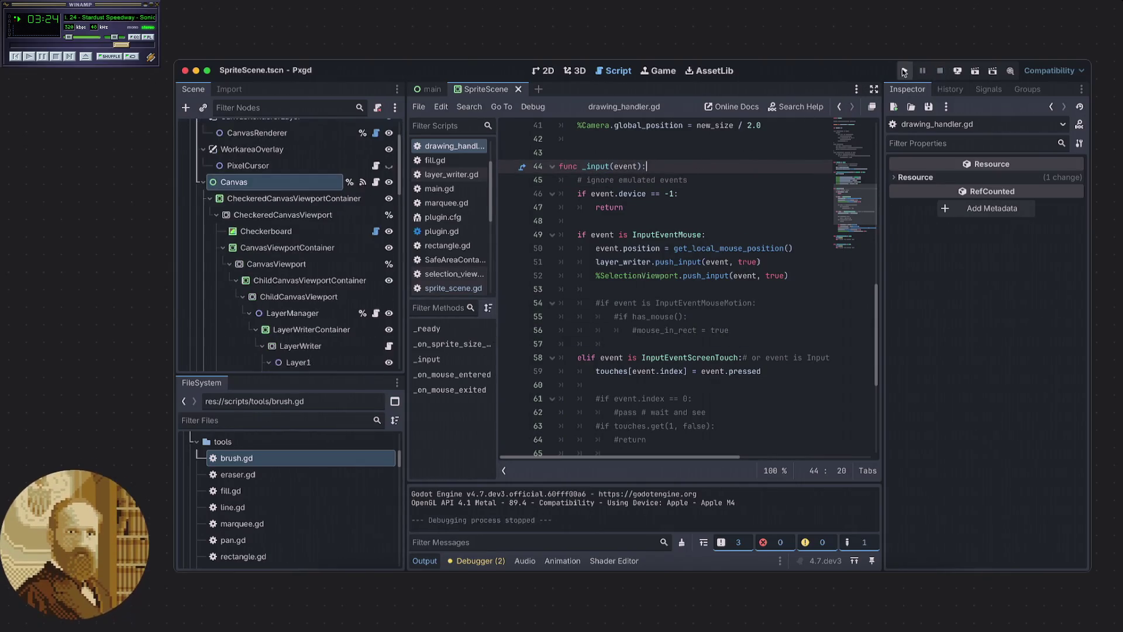
Relaunch Pxgd, move its debug window aside, scroll the blank canvas, then return to the editor.
{"action": "left_click", "coordinate": [904, 72]}
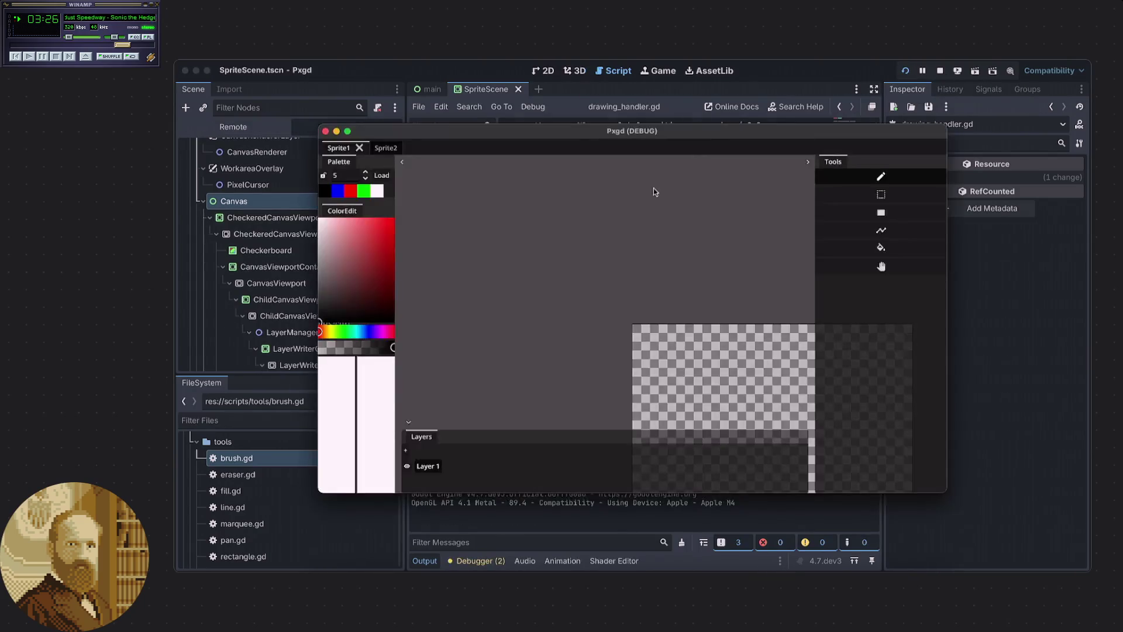
{"action": "mouse_move", "coordinate": [612, 135]}
{"action": "left_mouse_down"}
{"action": "mouse_move", "coordinate": [643, 237]}
{"action": "mouse_move", "coordinate": [635, 134]}
{"action": "left_mouse_up"}
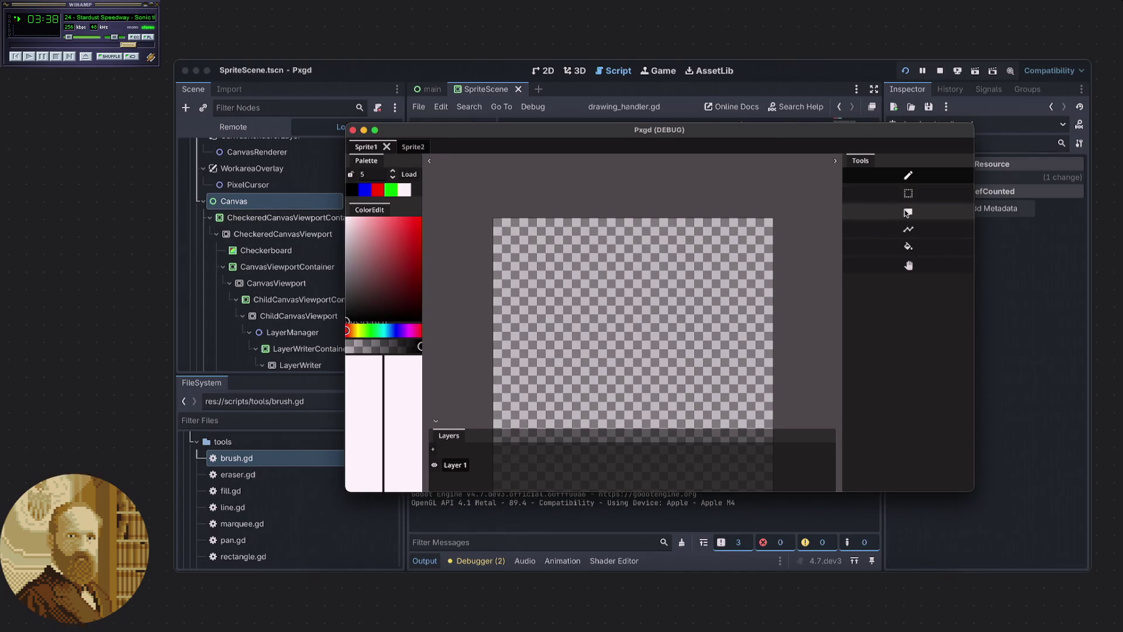
{"action": "scroll", "coordinate": [743, 270], "scroll_direction": "left", "scroll_amount": 2}
{"action": "scroll", "coordinate": [743, 269], "scroll_direction": "up", "scroll_amount": 3}
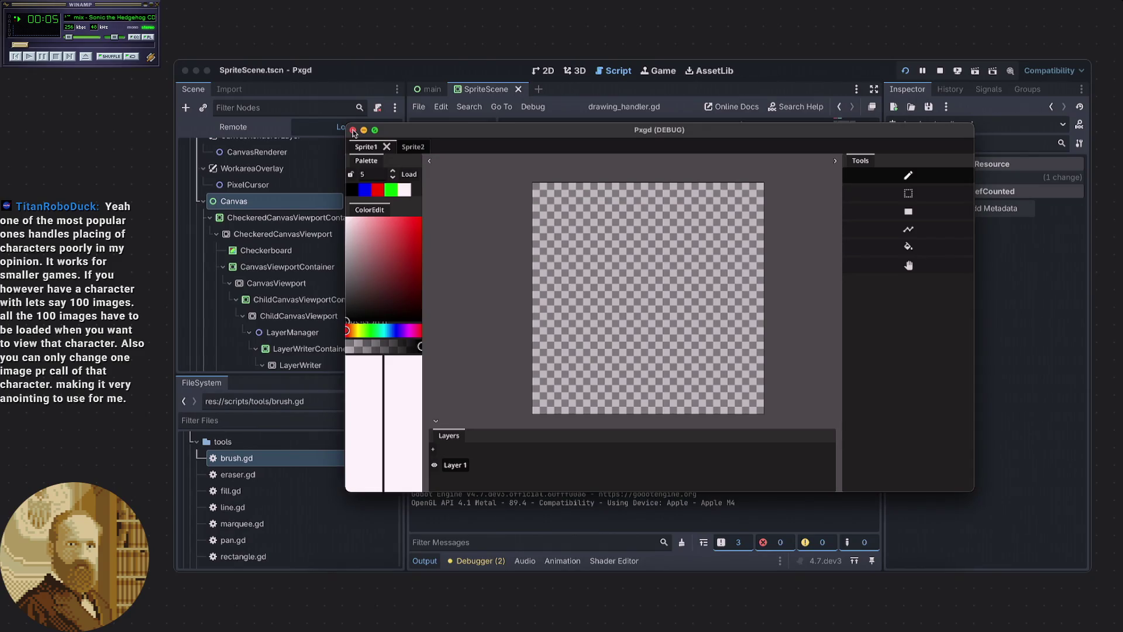
{"action": "left_click", "coordinate": [1010, 344]}
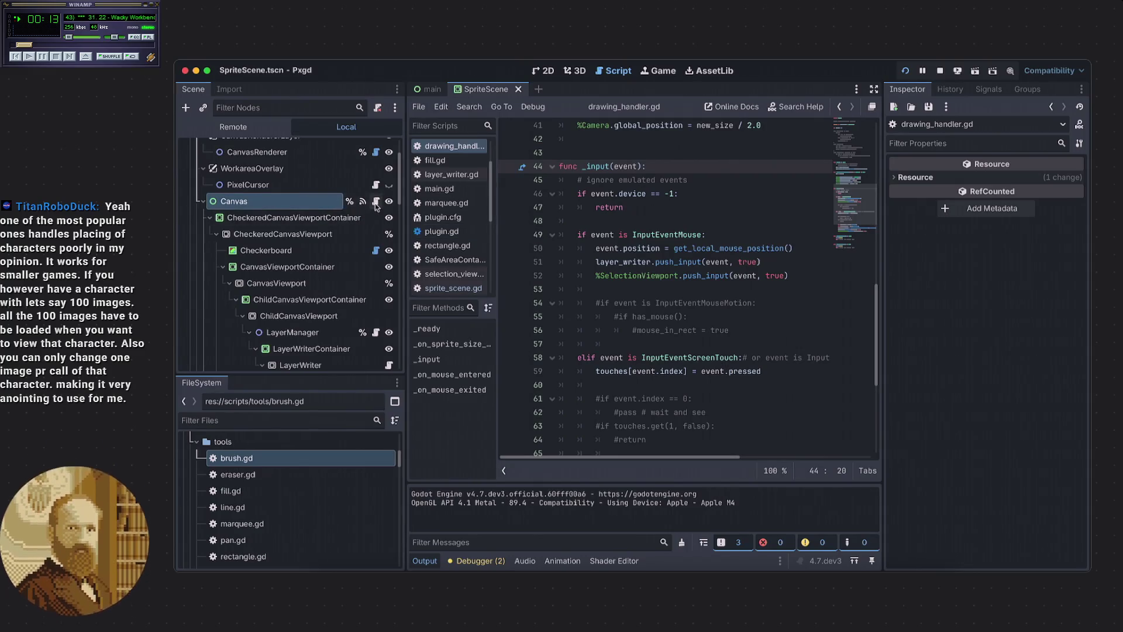
{"action": "left_click", "coordinate": [728, 208]}
{"action": "key", "text": "ctrl+z"}
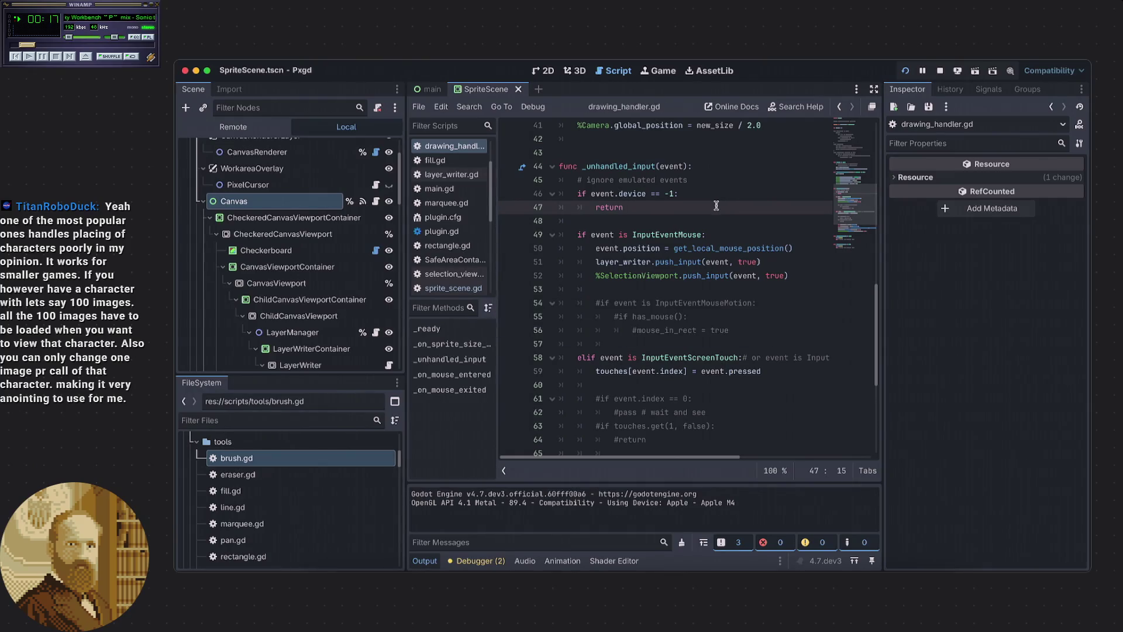
{"action": "scroll", "coordinate": [314, 278], "scroll_direction": "down", "scroll_amount": 5}
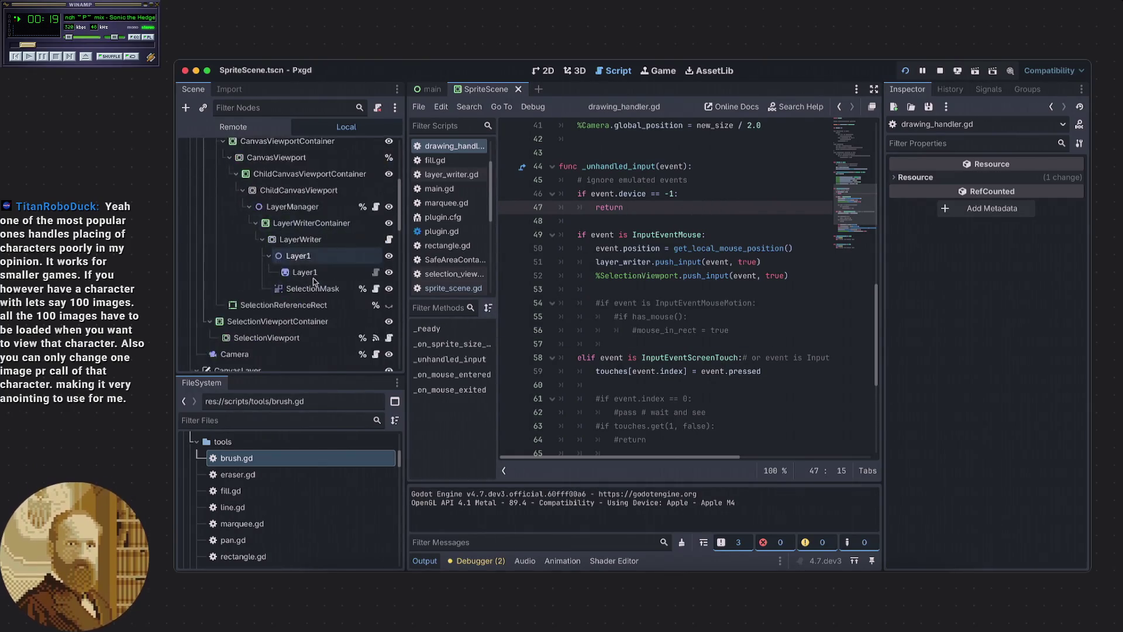
{"action": "scroll", "coordinate": [314, 281], "scroll_direction": "down", "scroll_amount": 2}
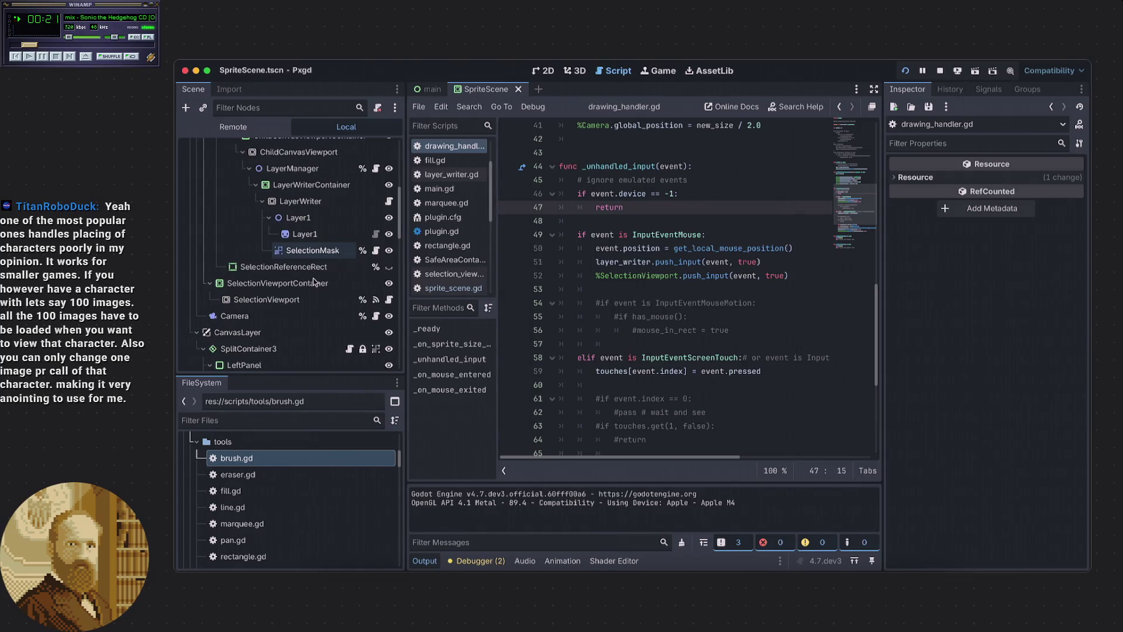
{"action": "scroll", "coordinate": [313, 281], "scroll_direction": "up", "scroll_amount": 2}
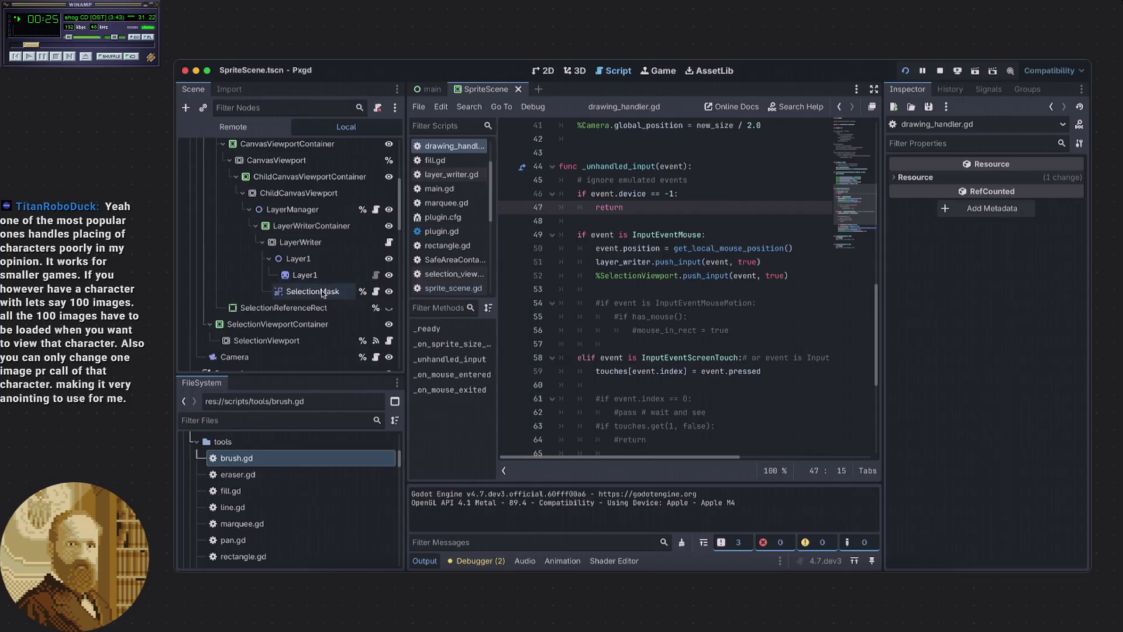
Open layer_writer.gd, change line 55's _input to _unhandled_input(event), and save the script.
{"action": "left_click", "coordinate": [389, 242]}
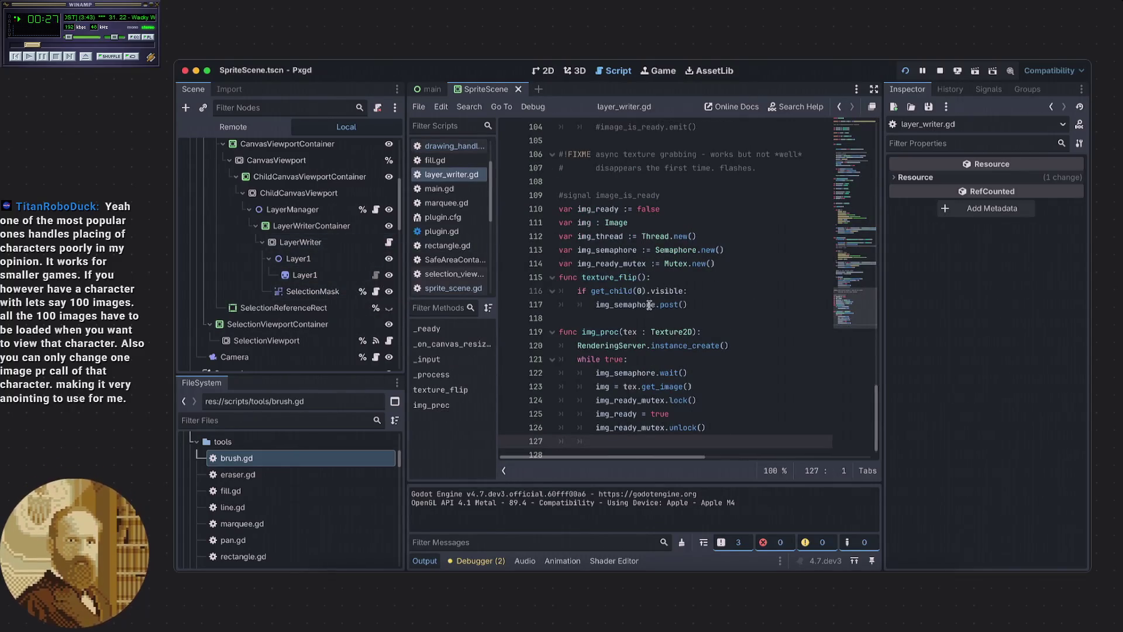
{"action": "scroll", "coordinate": [625, 267], "scroll_direction": "up", "scroll_amount": 3}
{"action": "scroll", "coordinate": [625, 267], "scroll_direction": "up", "scroll_amount": 13}
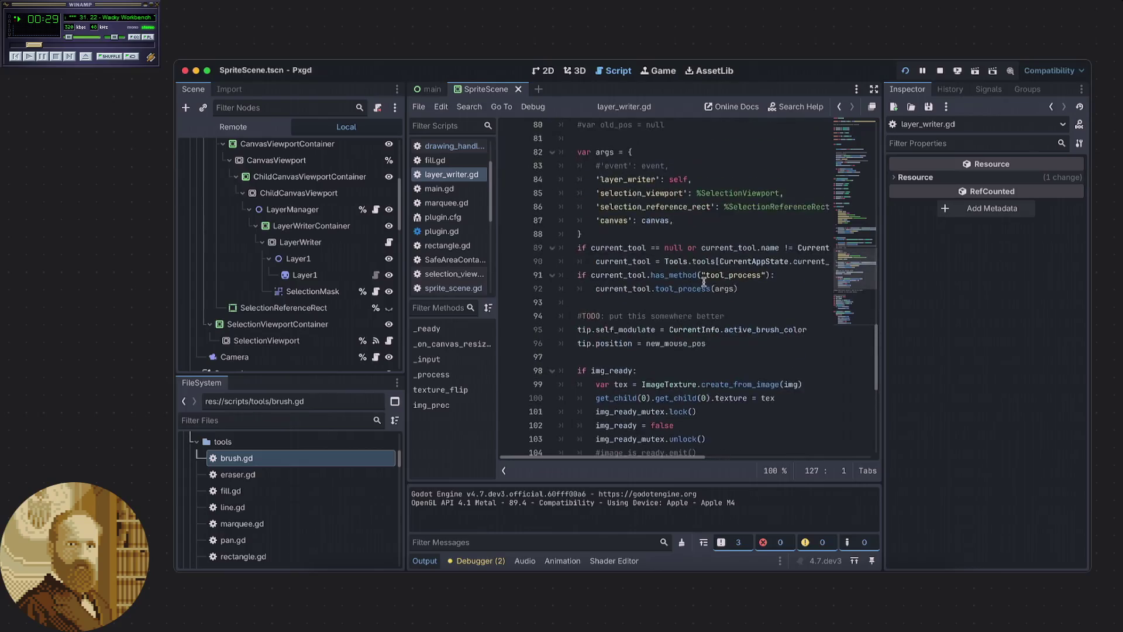
{"action": "scroll", "coordinate": [701, 284], "scroll_direction": "up", "scroll_amount": 3}
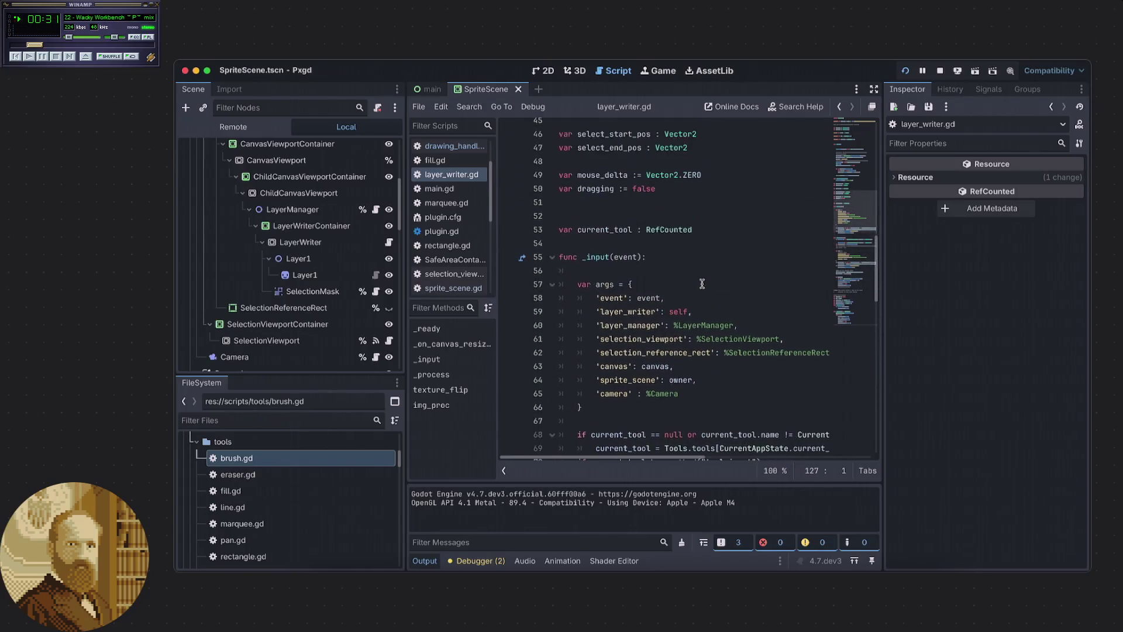
{"action": "left_click", "coordinate": [584, 258]}
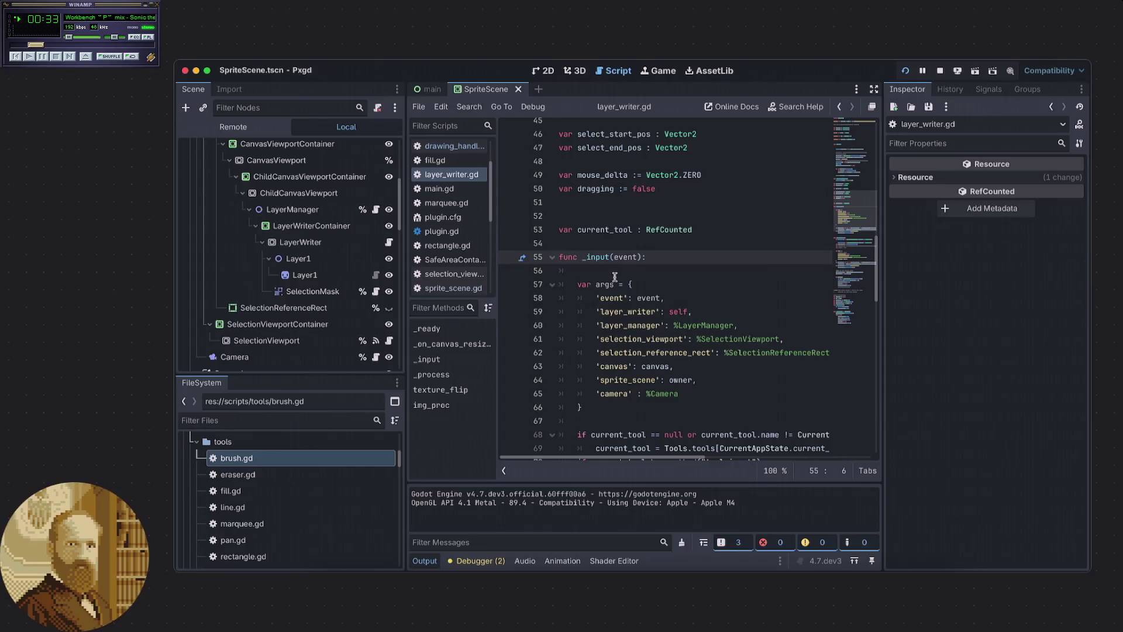
{"action": "type", "text": "_unh"}
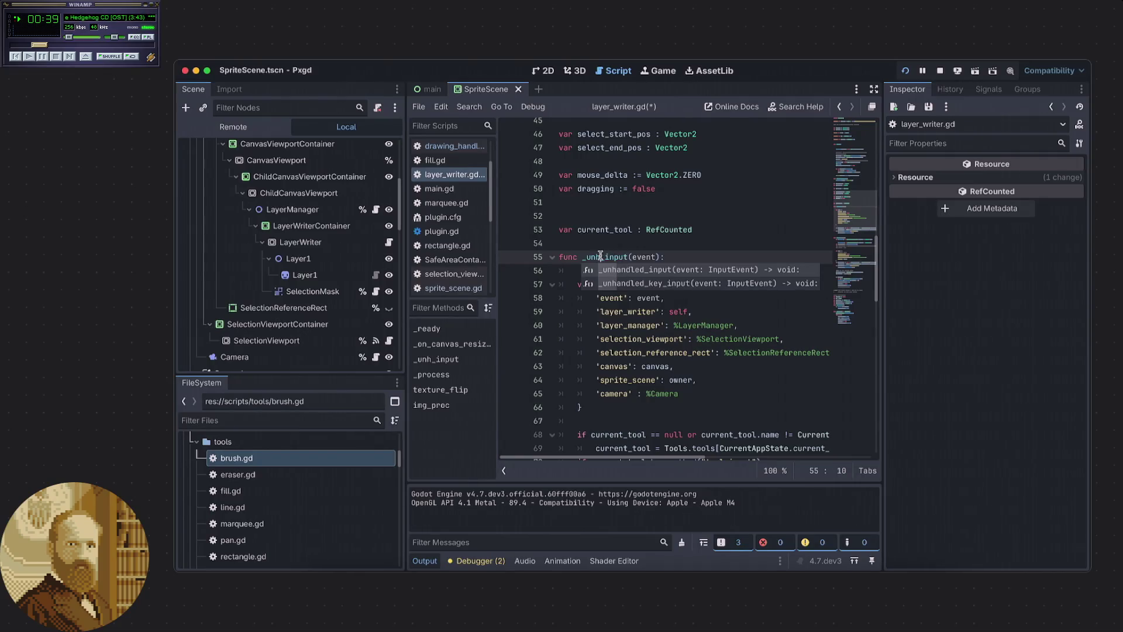
{"action": "type", "text": "andled"}
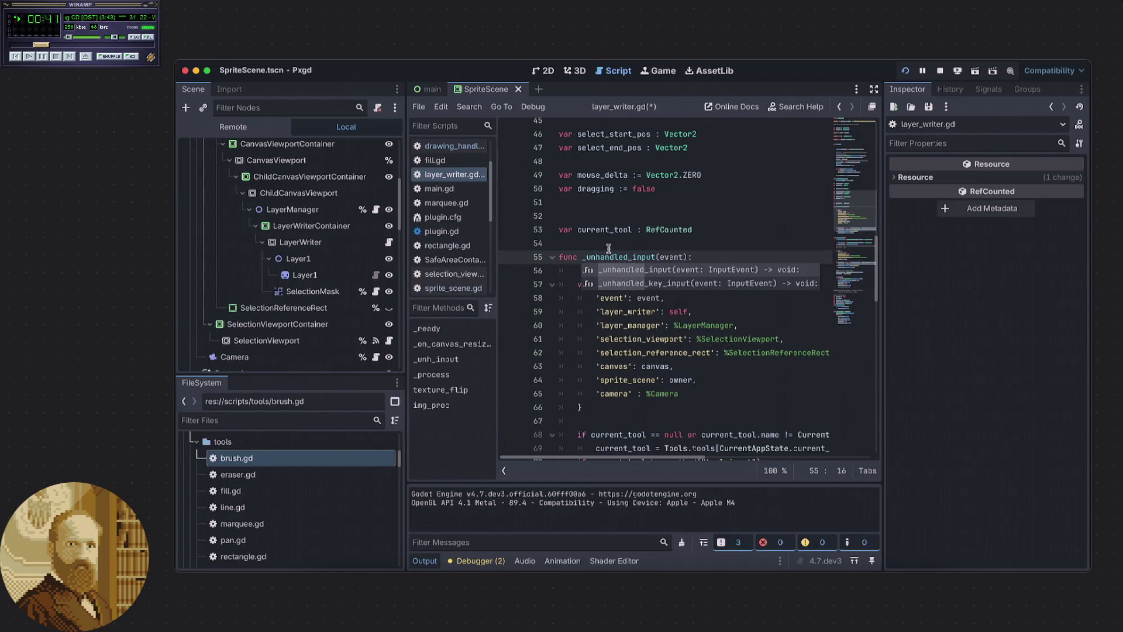
{"action": "left_click", "coordinate": [609, 248]}
{"action": "key", "text": "ctrl+s"}
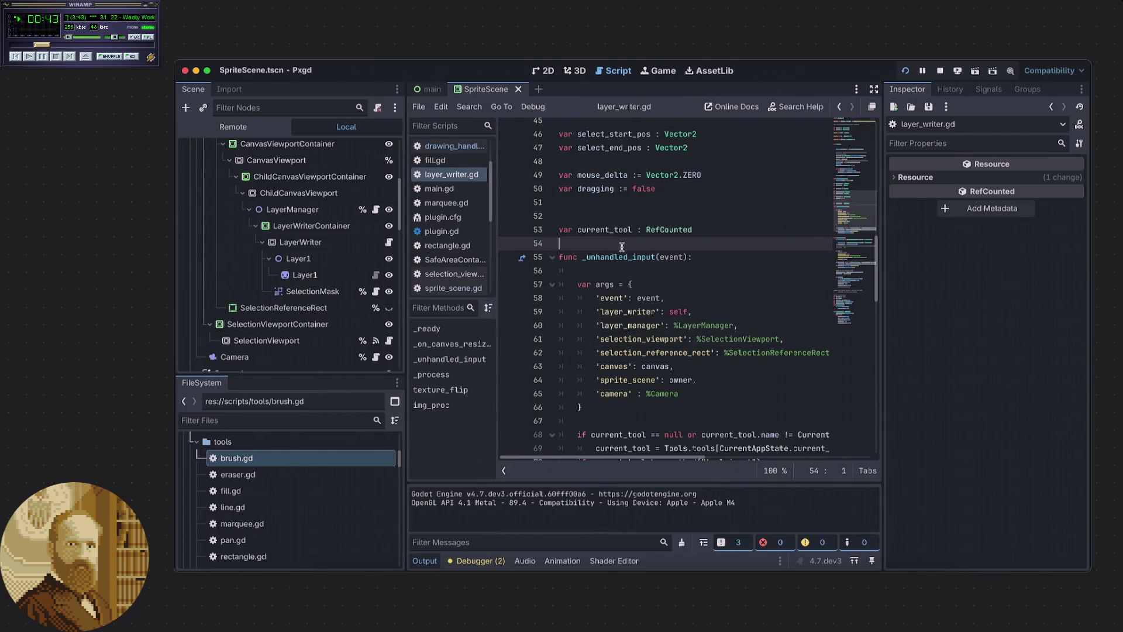
{"action": "mouse_move", "coordinate": [600, 265]}
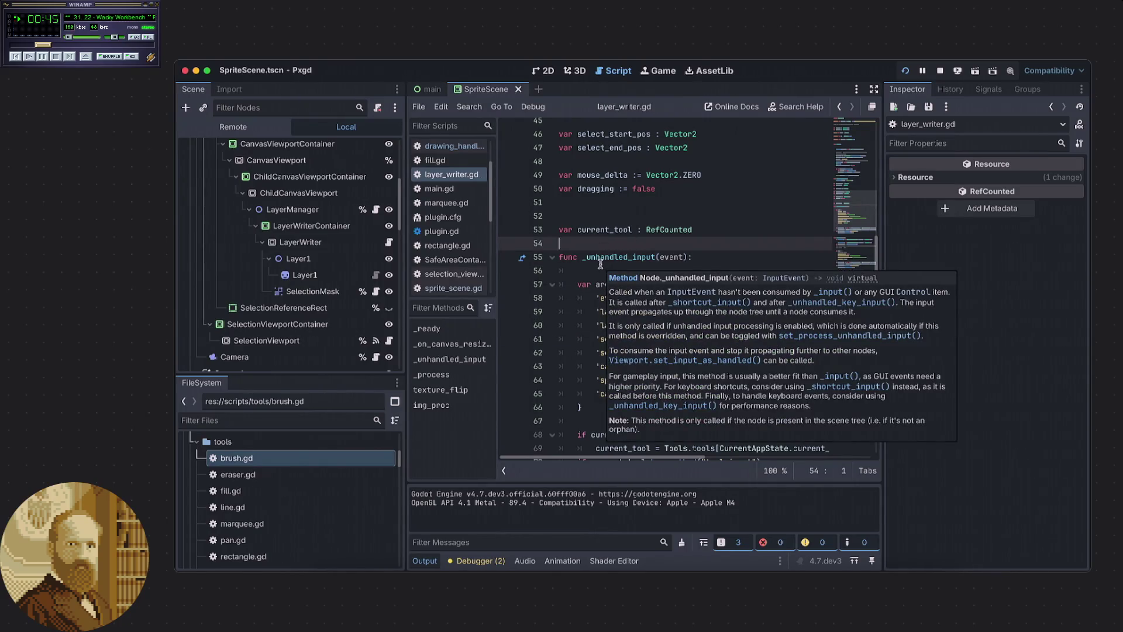
{"action": "mouse_move", "coordinate": [618, 232]}
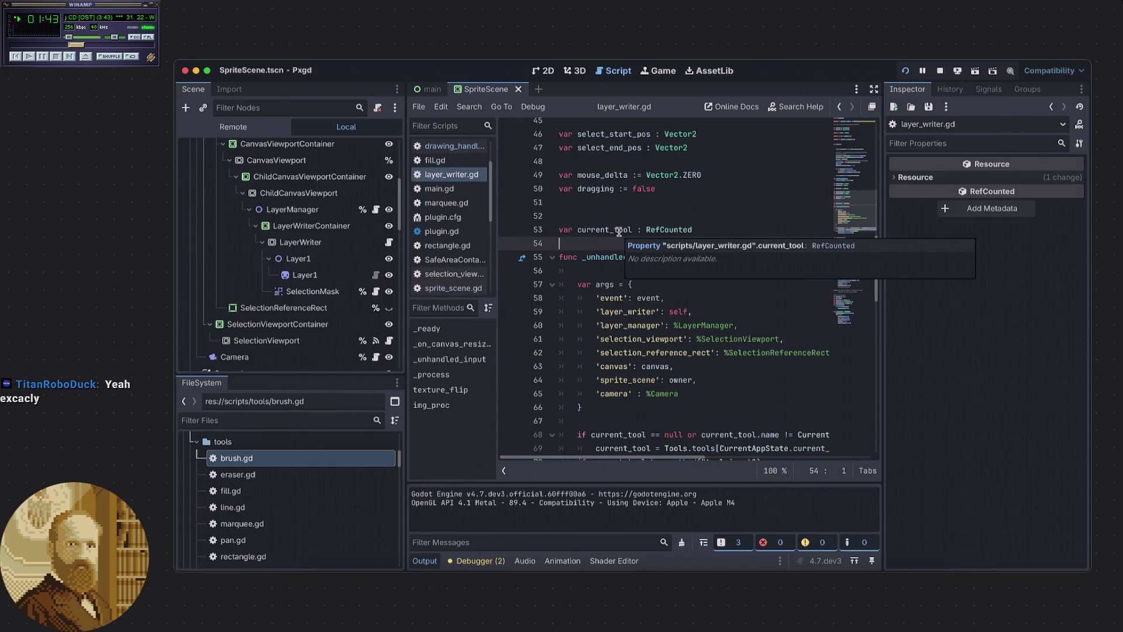
{"action": "left_click", "coordinate": [603, 270]}
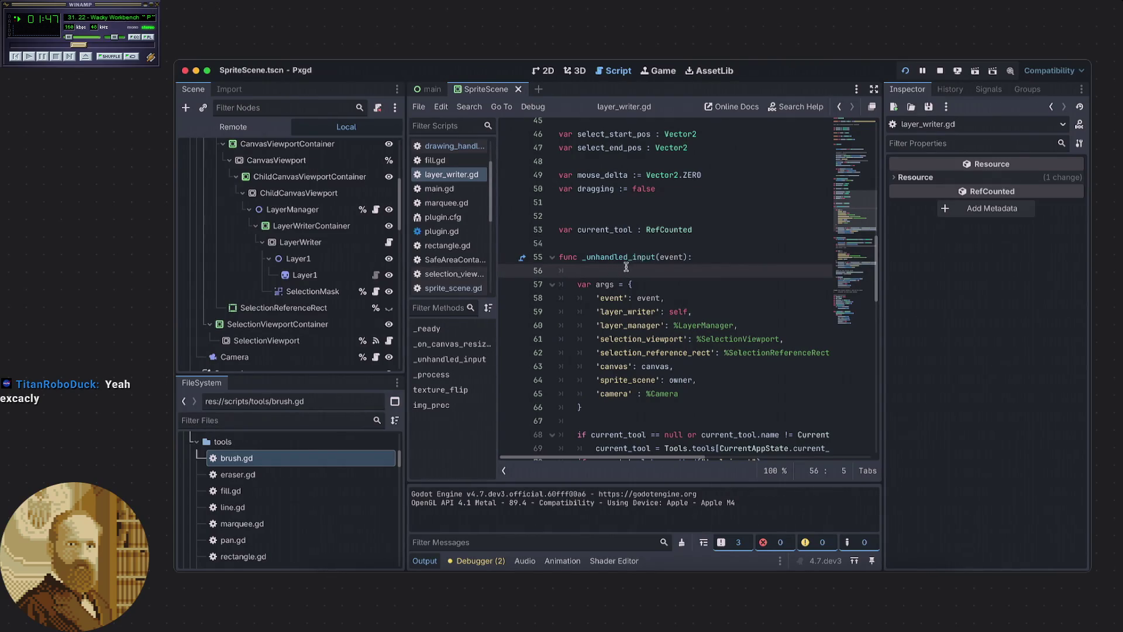
{"action": "scroll", "coordinate": [624, 268], "scroll_direction": "down", "scroll_amount": 2}
{"action": "scroll", "coordinate": [621, 267], "scroll_direction": "down", "scroll_amount": 4}
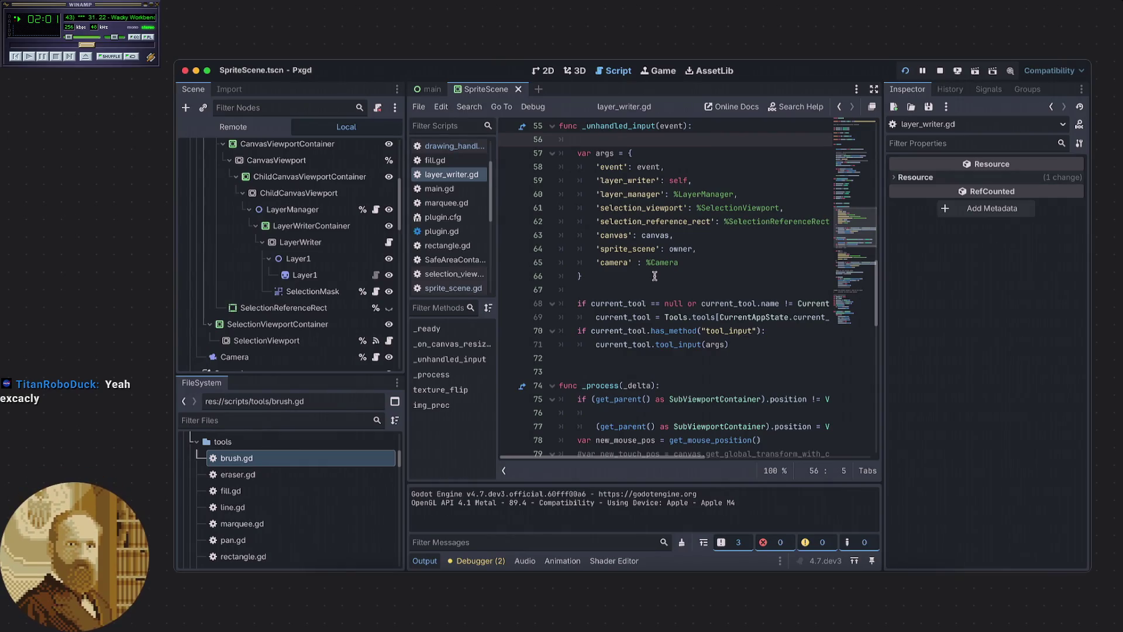
{"action": "left_click", "coordinate": [654, 276]}
{"action": "scroll", "coordinate": [634, 280], "scroll_direction": "up", "scroll_amount": 1}
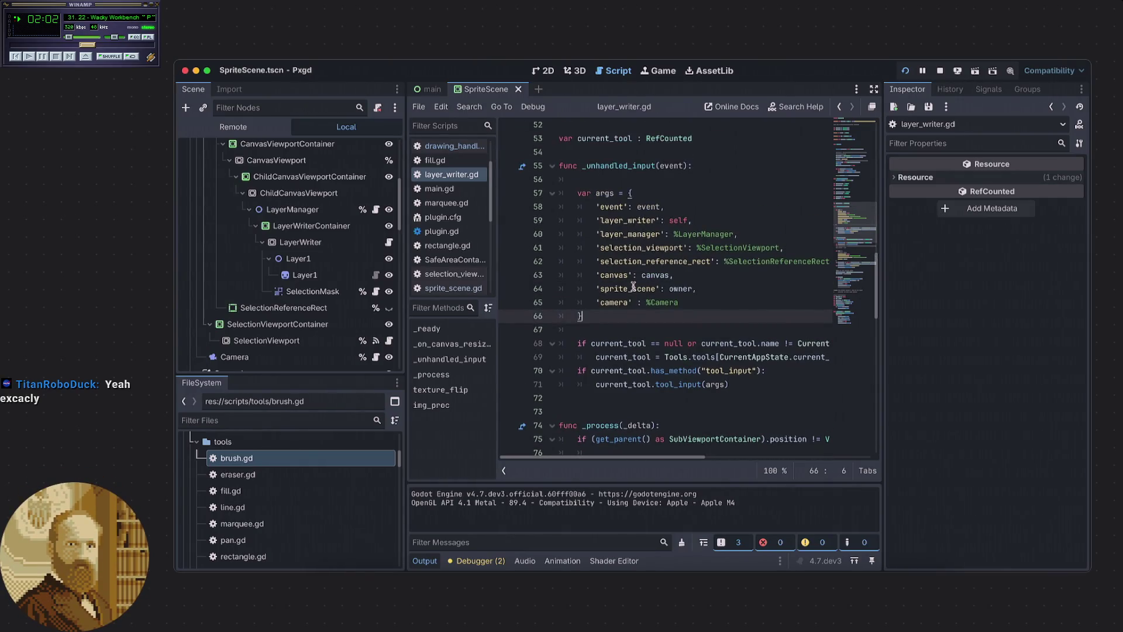
{"action": "left_click", "coordinate": [613, 326]}
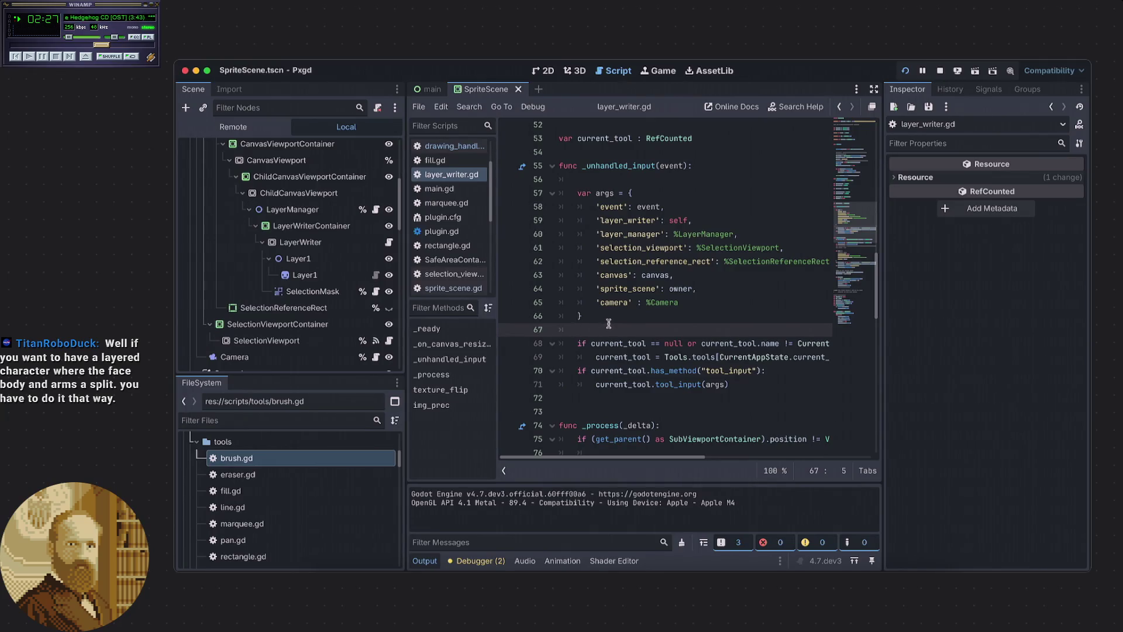
{"action": "scroll", "coordinate": [608, 322], "scroll_direction": "down", "scroll_amount": 4}
{"action": "left_click", "coordinate": [604, 309]}
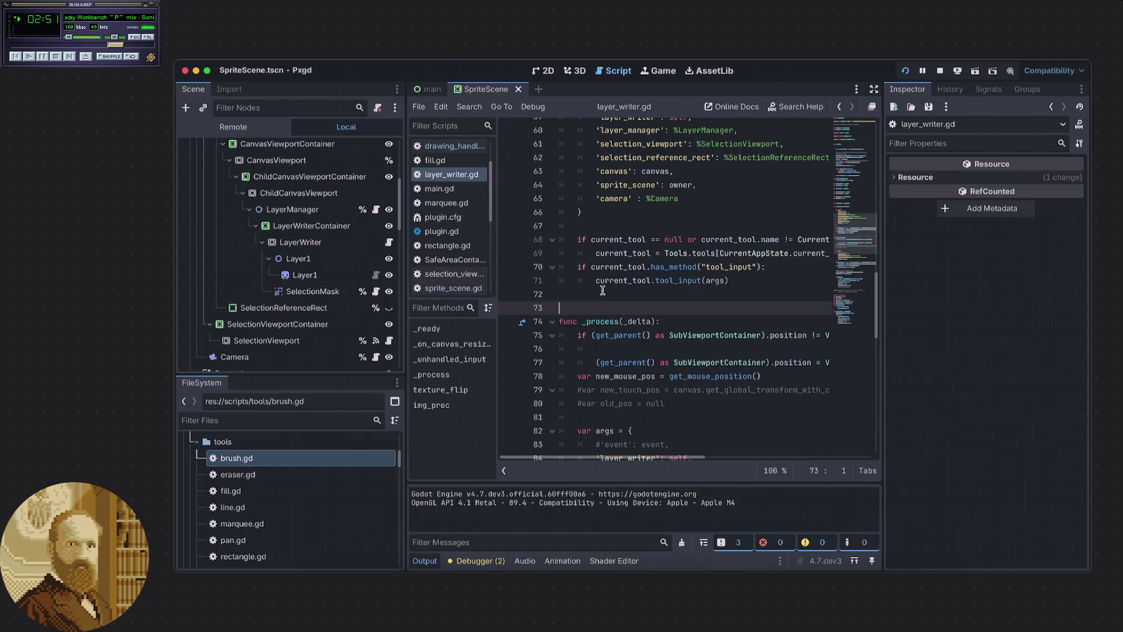
{"action": "scroll", "coordinate": [603, 291], "scroll_direction": "down", "scroll_amount": 5}
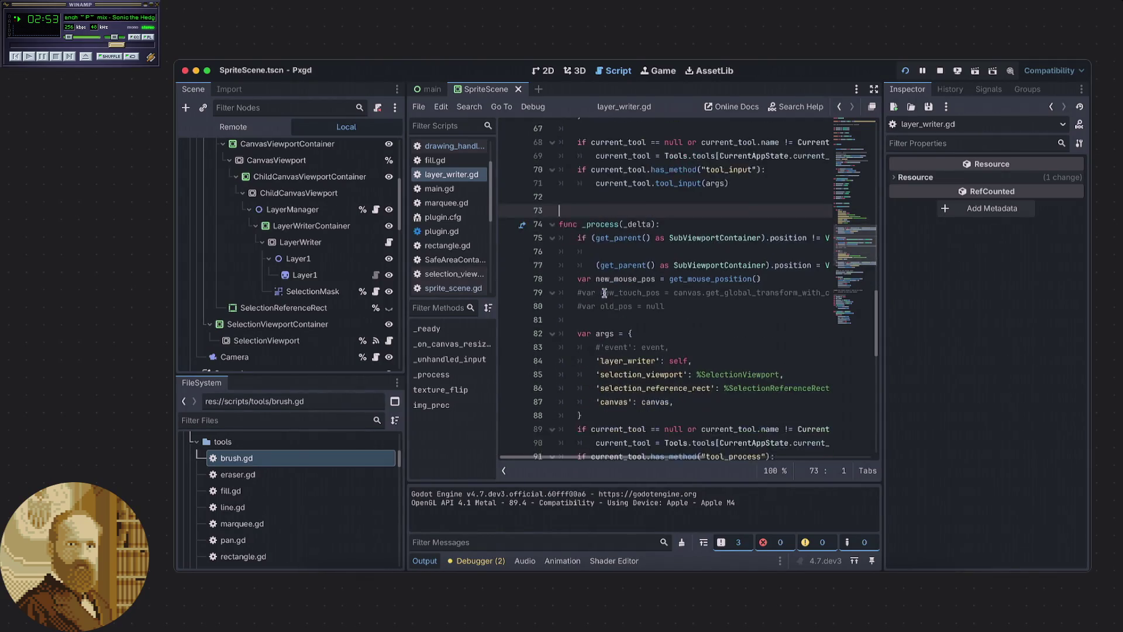
{"action": "left_click", "coordinate": [603, 278]}
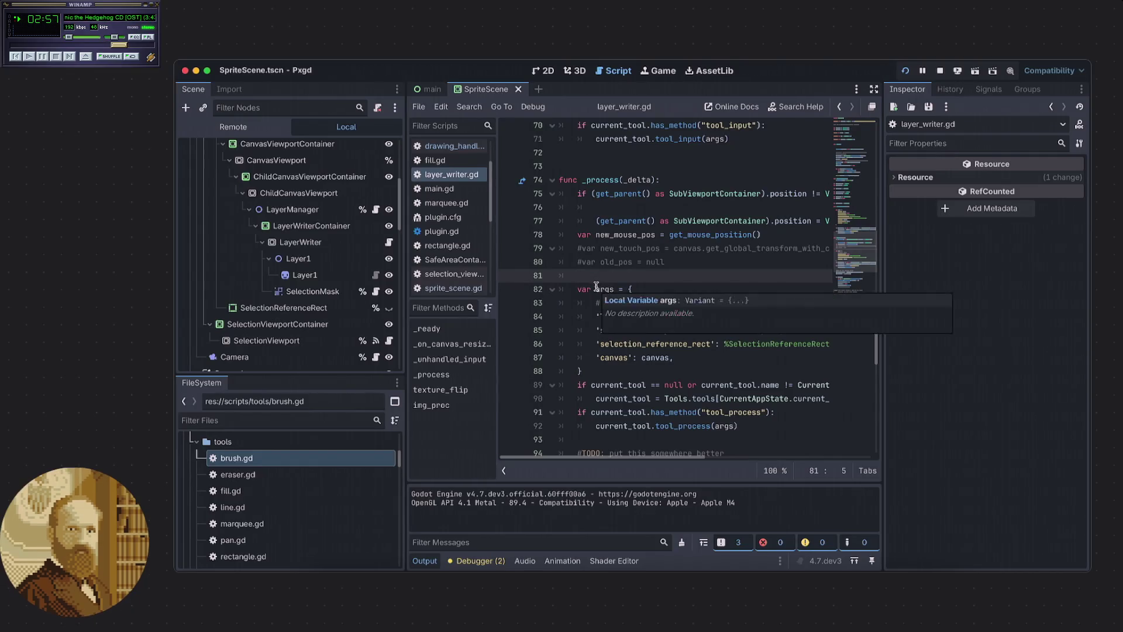
{"action": "scroll", "coordinate": [598, 290], "scroll_direction": "down", "scroll_amount": 2}
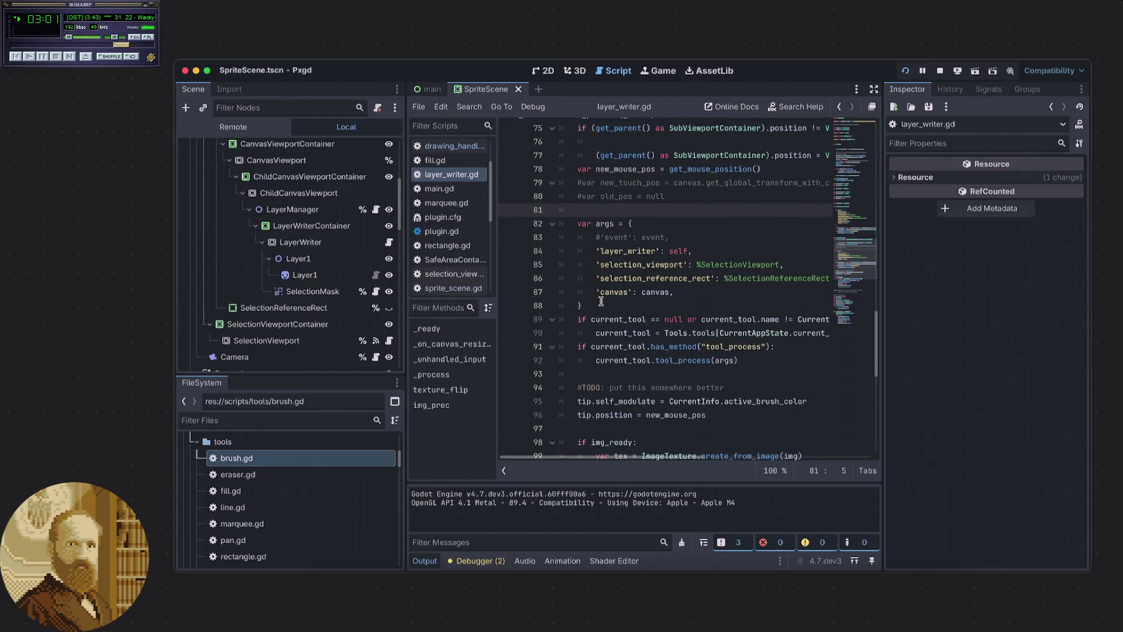
{"action": "scroll", "coordinate": [600, 300], "scroll_direction": "down", "scroll_amount": 1}
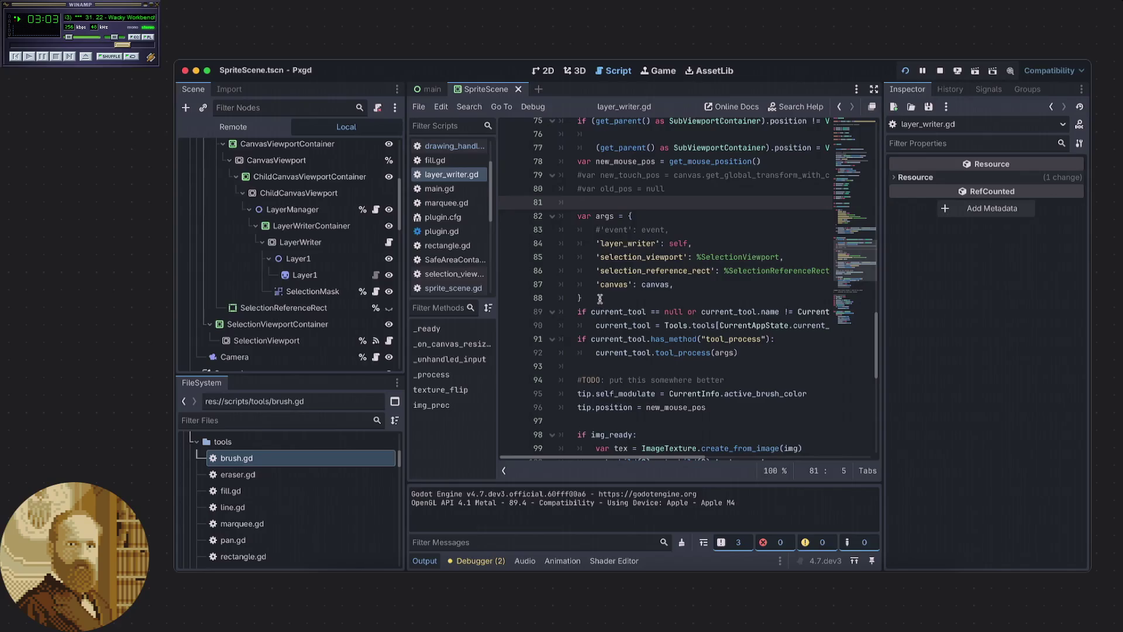
{"action": "scroll", "coordinate": [598, 295], "scroll_direction": "down", "scroll_amount": 1}
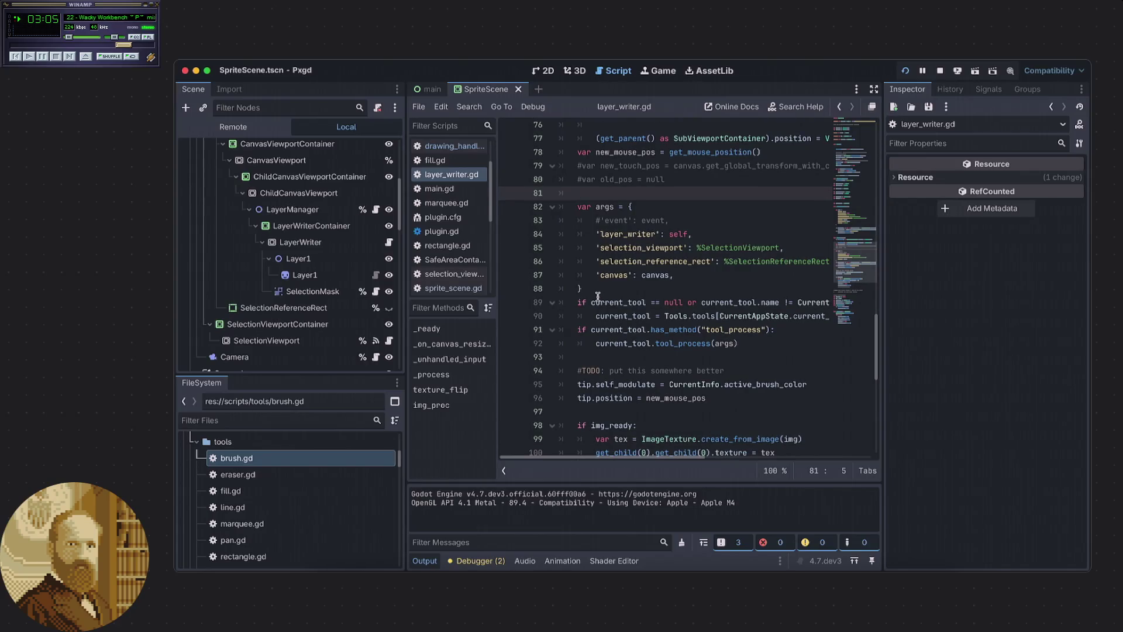
{"action": "scroll", "coordinate": [597, 295], "scroll_direction": "down", "scroll_amount": 2}
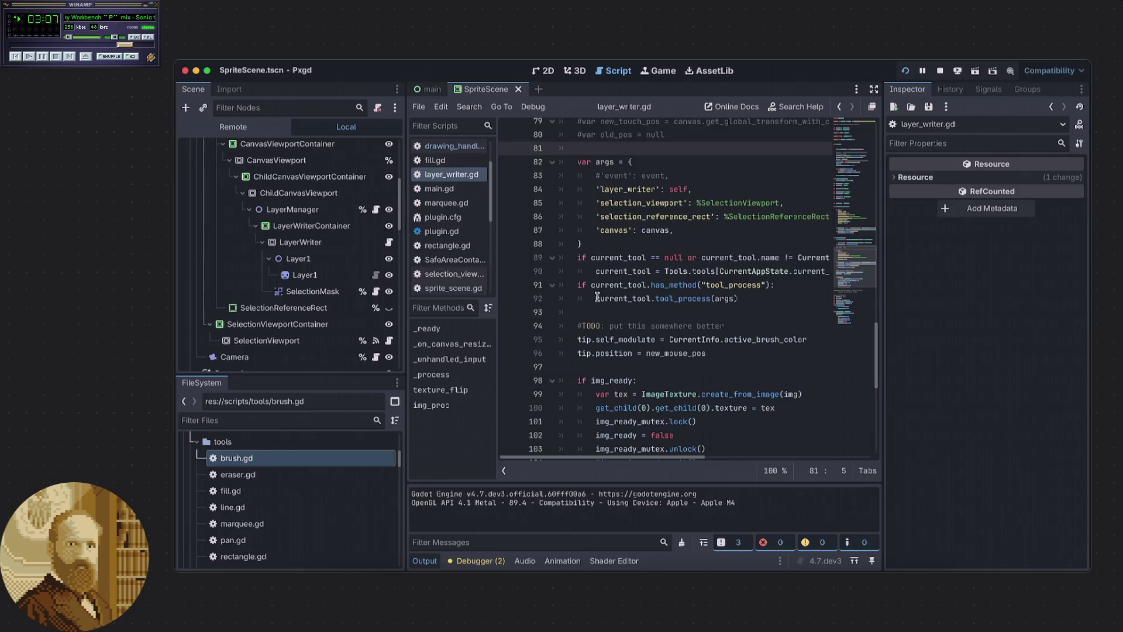
{"action": "scroll", "coordinate": [597, 297], "scroll_direction": "up", "scroll_amount": 5}
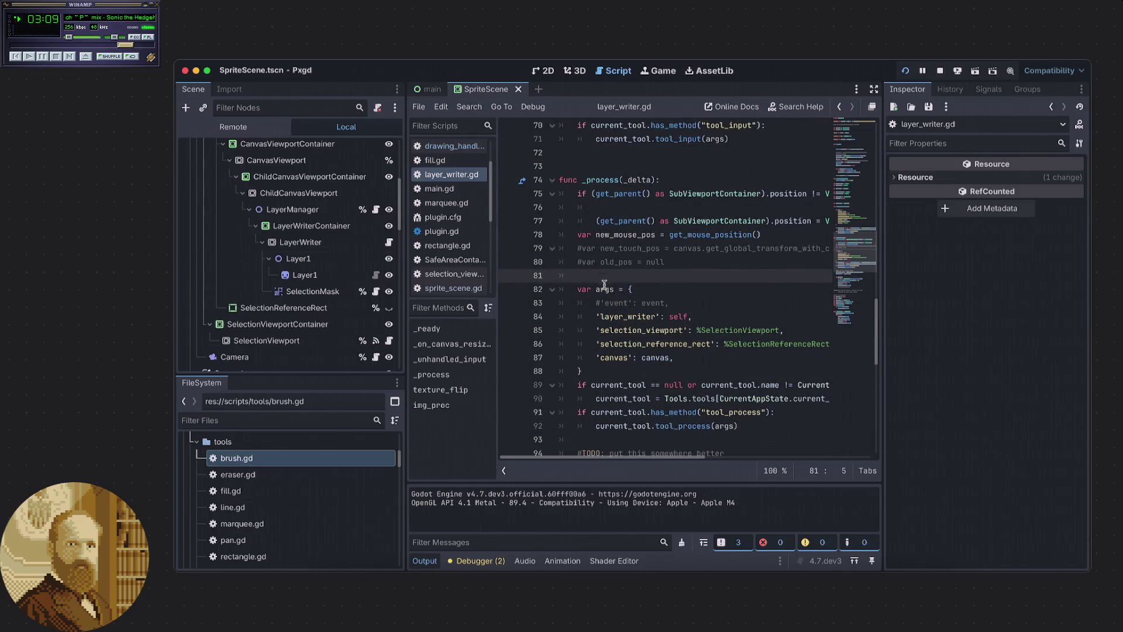
{"action": "left_click", "coordinate": [772, 579]}
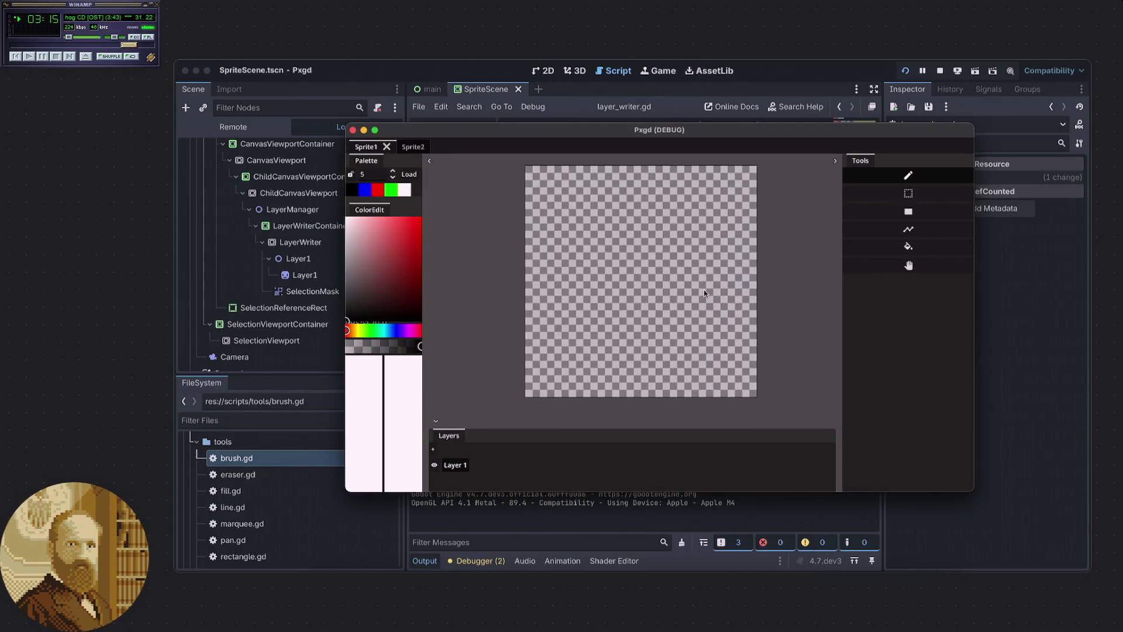
Try the rectangle and pan tools in Pxgd, reselect the brush, and return to the Godot editor.
{"action": "left_click", "coordinate": [896, 211]}
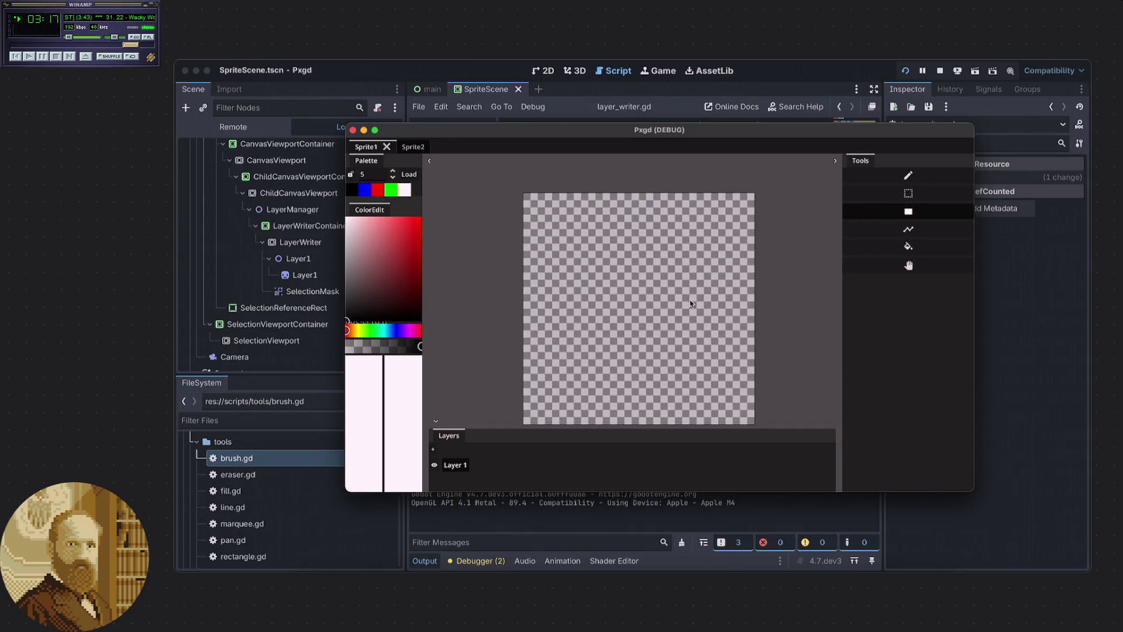
{"action": "left_click", "coordinate": [871, 268]}
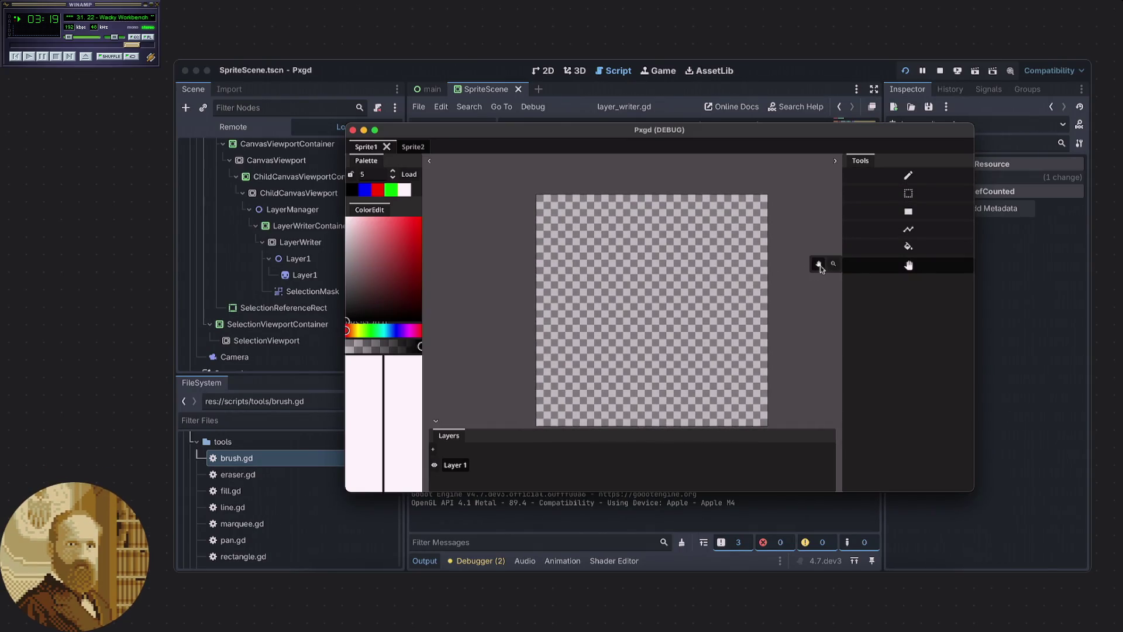
{"action": "left_click", "coordinate": [907, 175]}
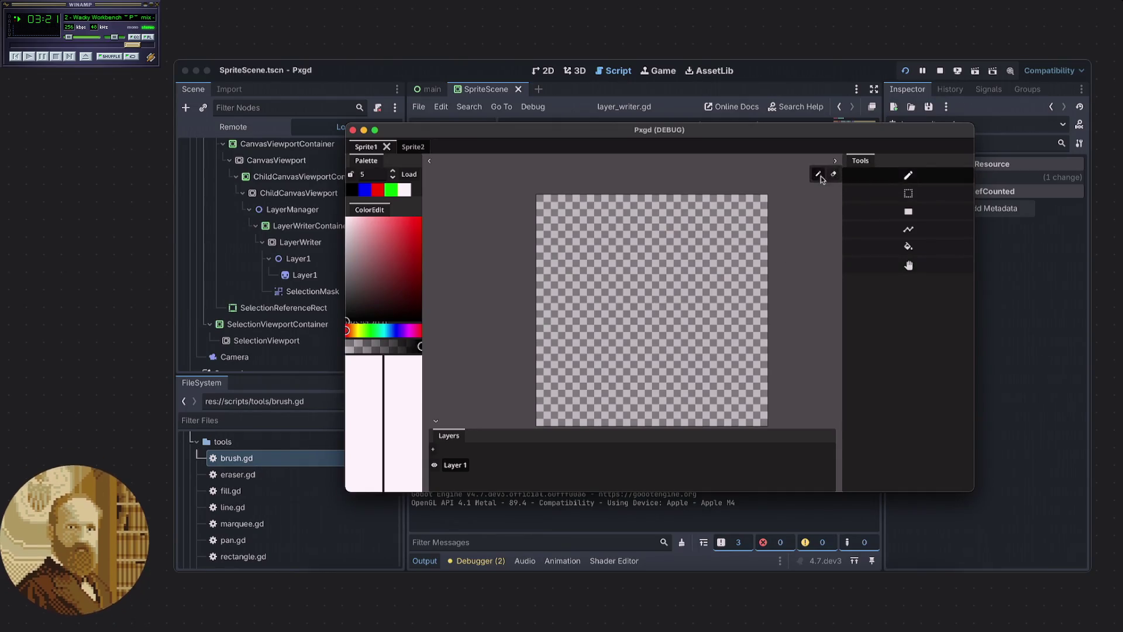
{"action": "left_click", "coordinate": [1017, 305]}
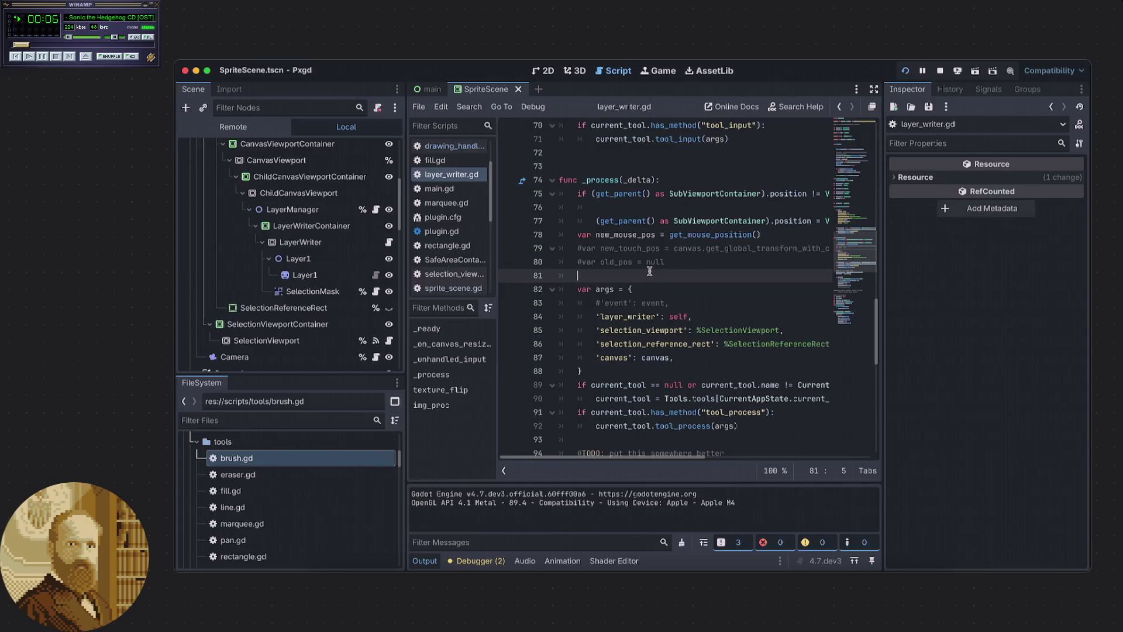
Highlight every use of new_mouse_pos and place the caret on empty line 93.
{"action": "double_click", "coordinate": [634, 235]}
{"action": "scroll", "coordinate": [662, 277], "scroll_direction": "down", "scroll_amount": 4}
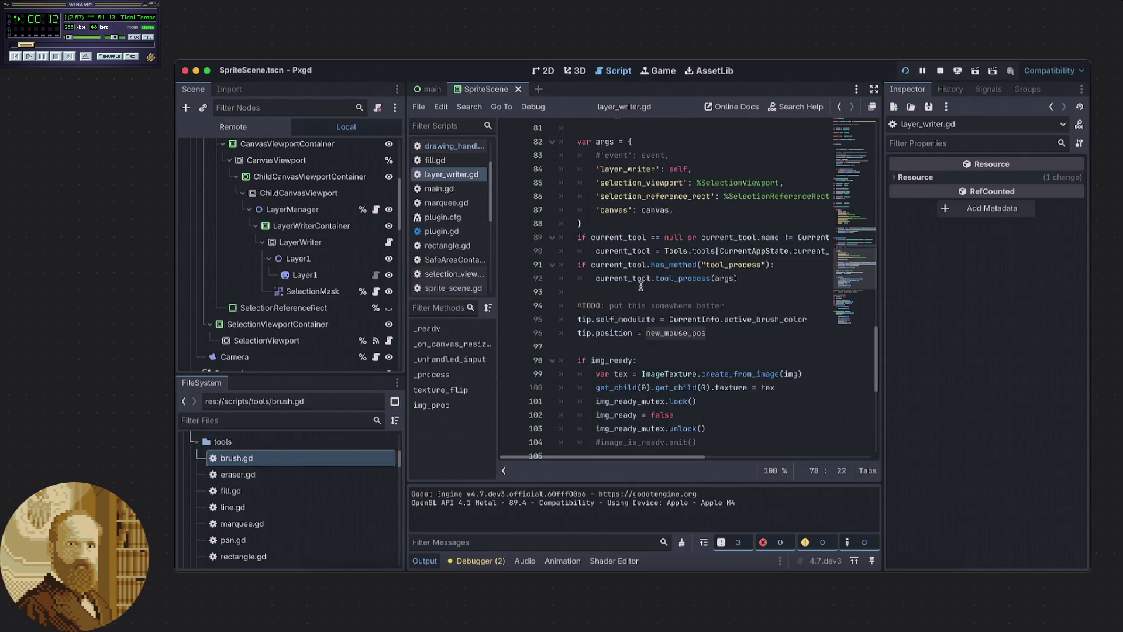
{"action": "left_click", "coordinate": [585, 291]}
{"action": "scroll", "coordinate": [310, 286], "scroll_direction": "up", "scroll_amount": 5}
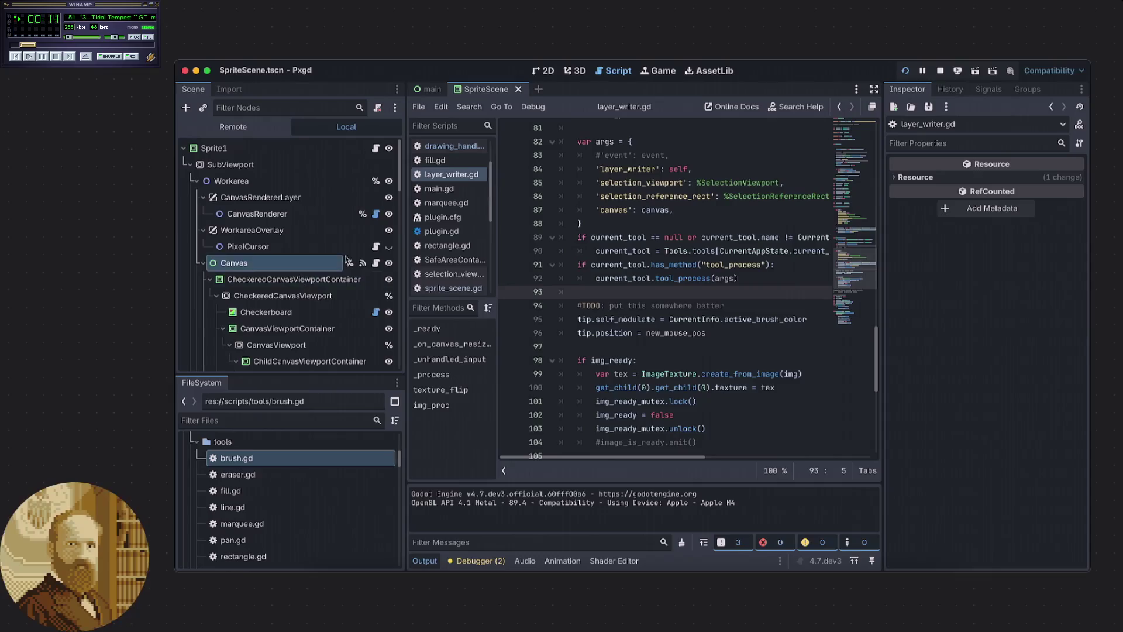
Make the PixelCursor node visible, save SpriteScene, and stop the running Pxgd project.
{"action": "left_click", "coordinate": [389, 247]}
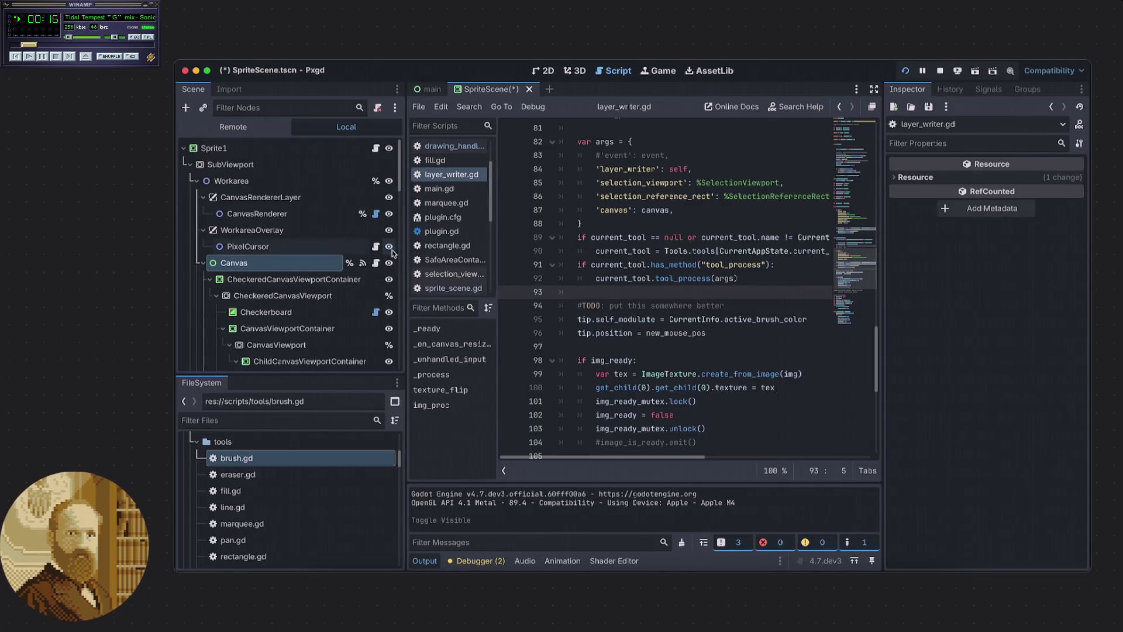
{"action": "key", "text": "ctrl+s"}
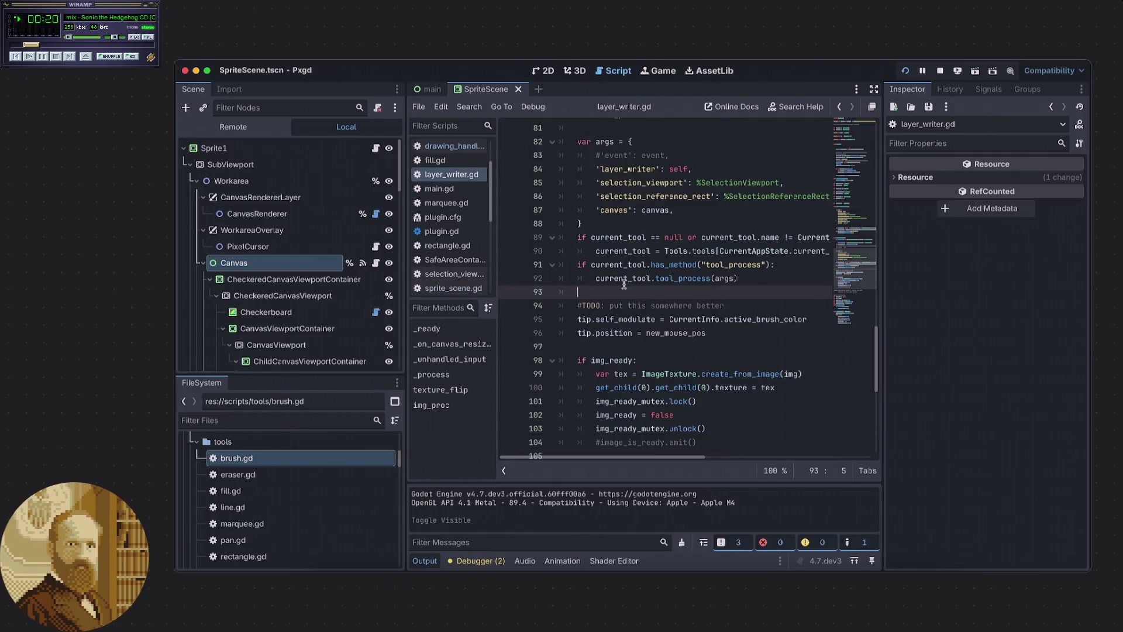
{"action": "mouse_move", "coordinate": [599, 279]}
{"action": "scroll", "coordinate": [645, 344], "scroll_direction": "down", "scroll_amount": 1}
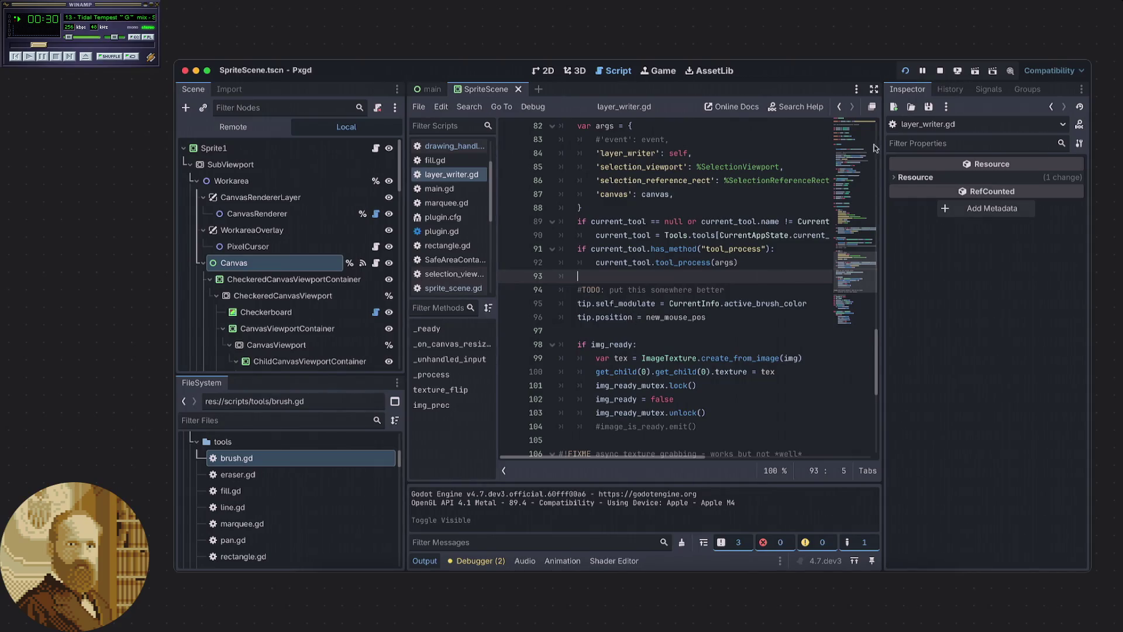
{"action": "left_click", "coordinate": [940, 71]}
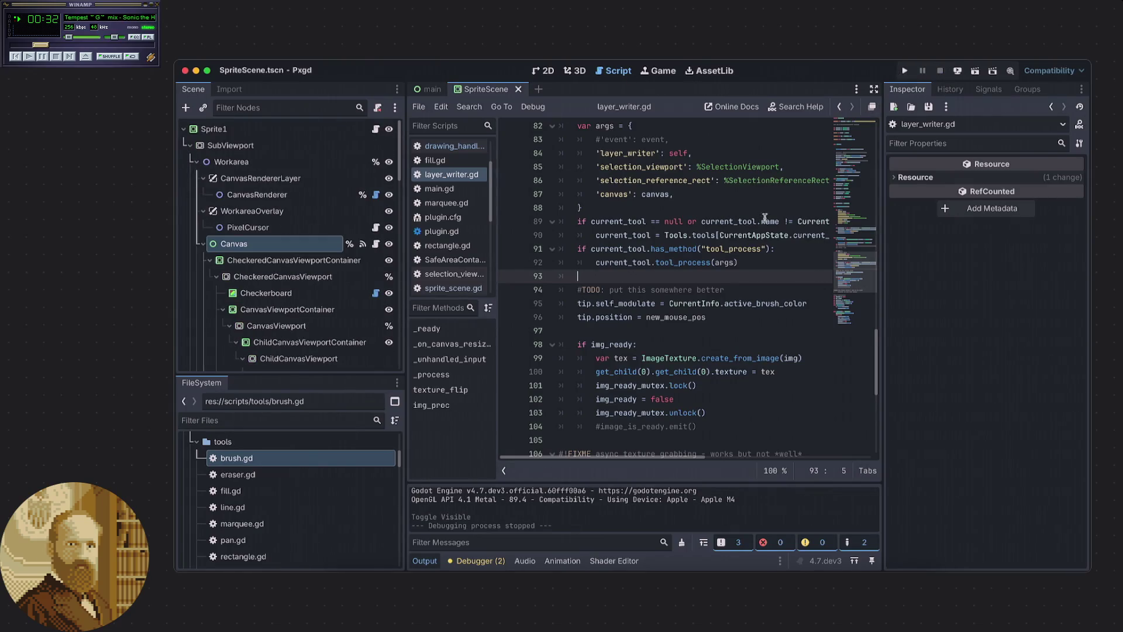
{"action": "scroll", "coordinate": [749, 213], "scroll_direction": "down", "scroll_amount": 5}
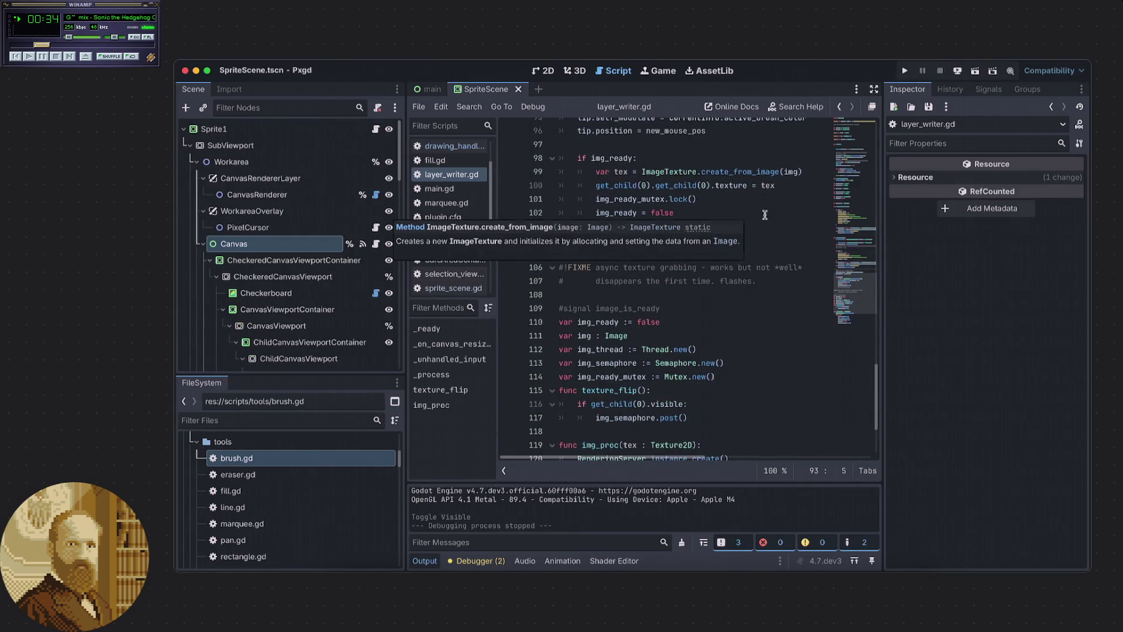
{"action": "scroll", "coordinate": [765, 242], "scroll_direction": "down", "scroll_amount": 1}
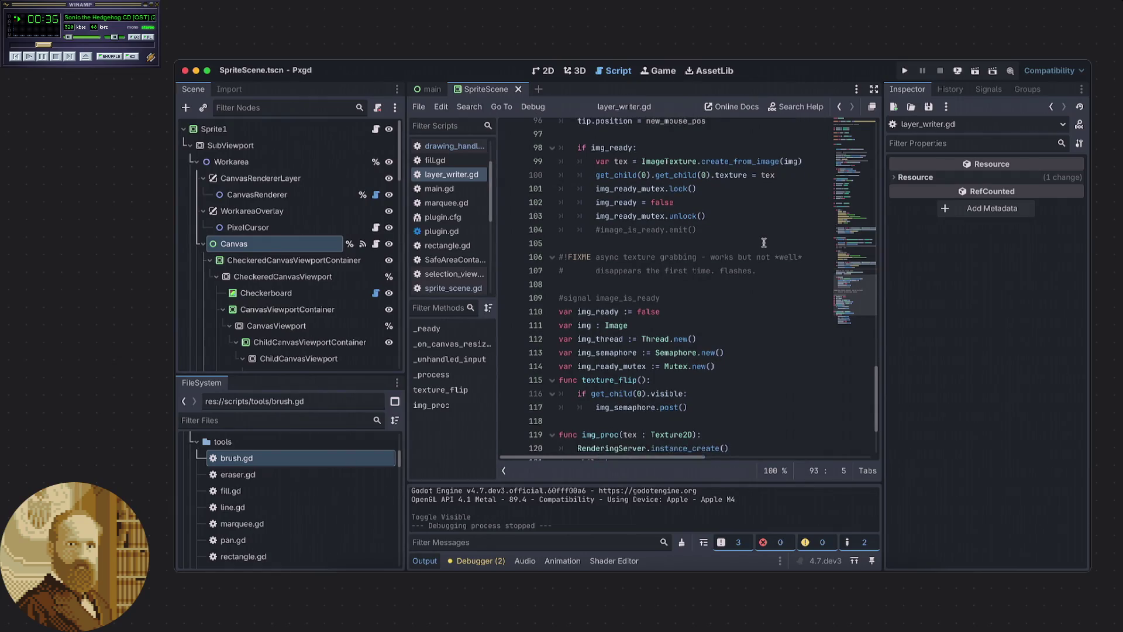
{"action": "scroll", "coordinate": [763, 242], "scroll_direction": "up", "scroll_amount": 1}
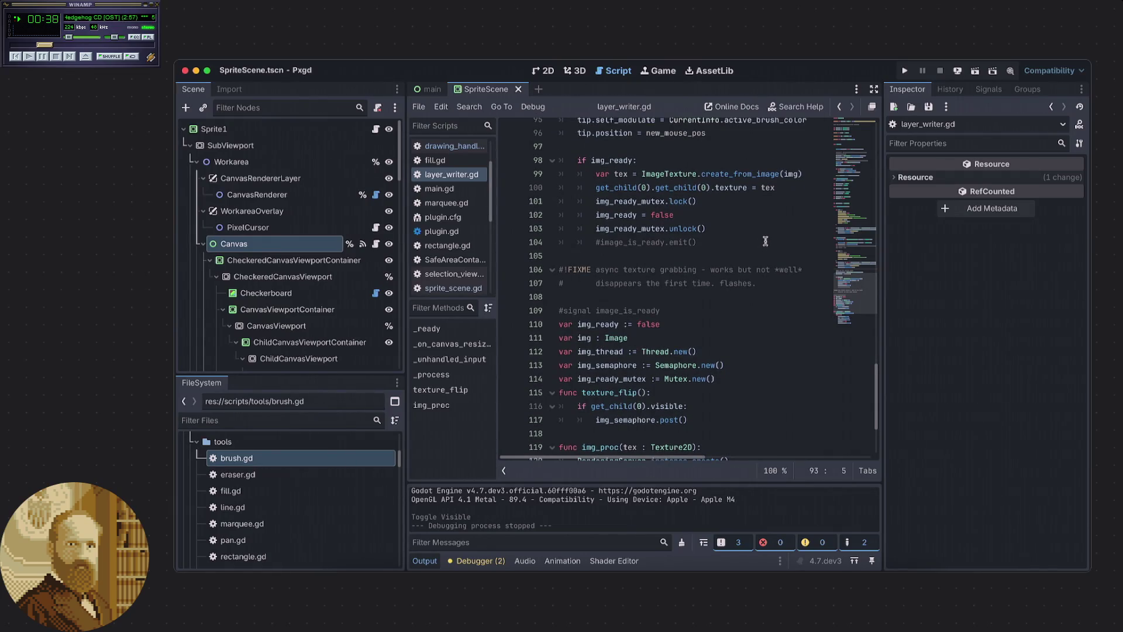
{"action": "scroll", "coordinate": [757, 232], "scroll_direction": "down", "scroll_amount": 5}
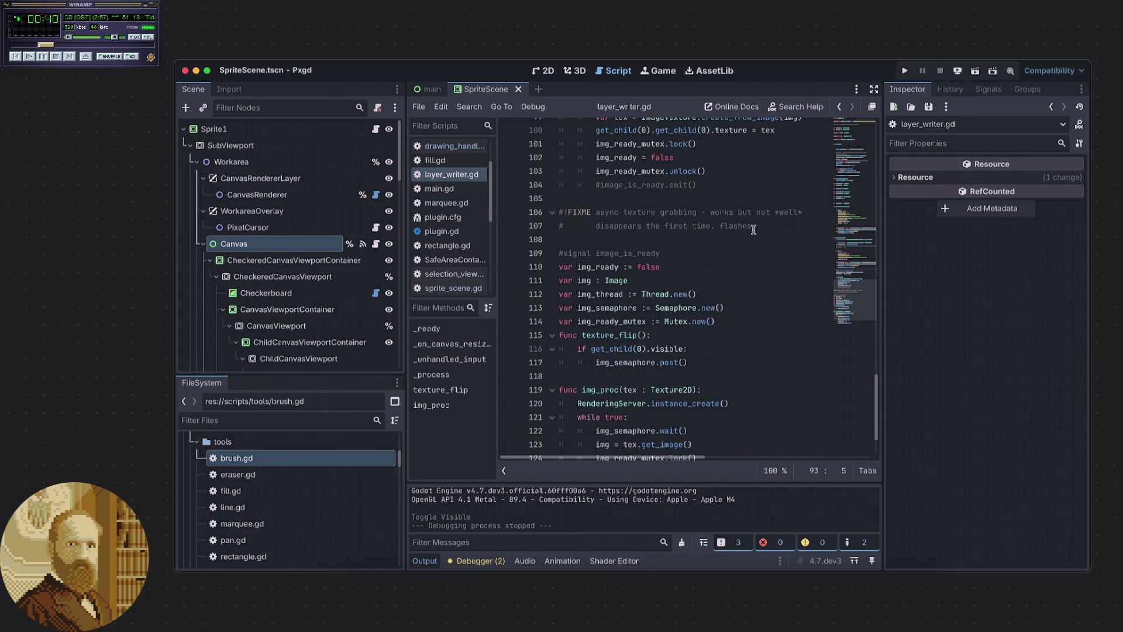
{"action": "scroll", "coordinate": [753, 229], "scroll_direction": "down", "scroll_amount": 4}
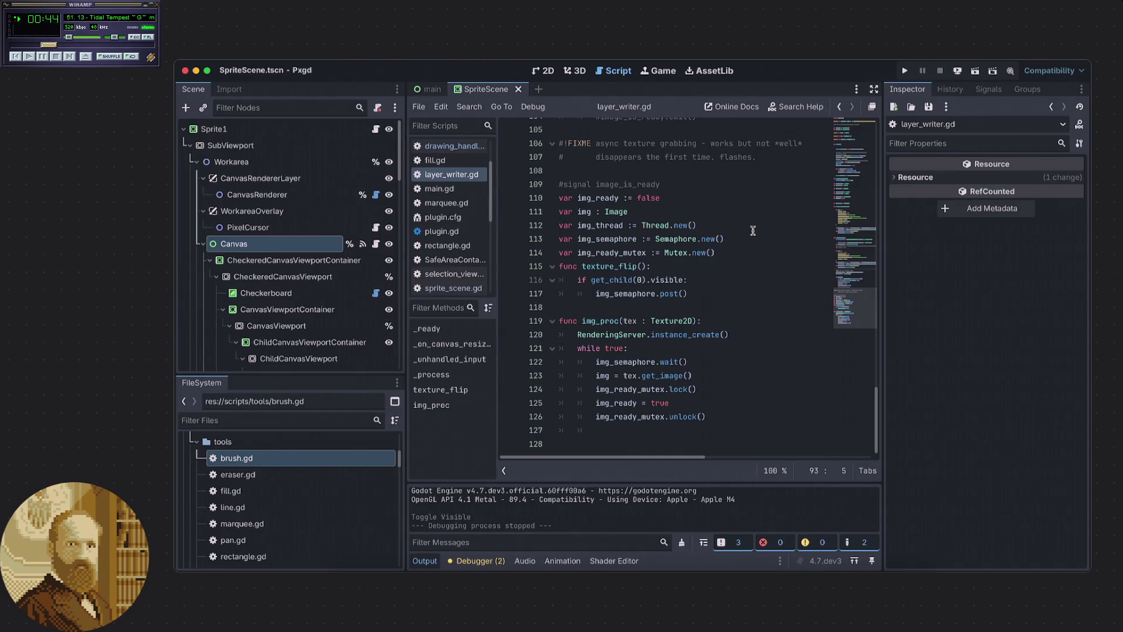
{"action": "scroll", "coordinate": [753, 230], "scroll_direction": "up", "scroll_amount": 20}
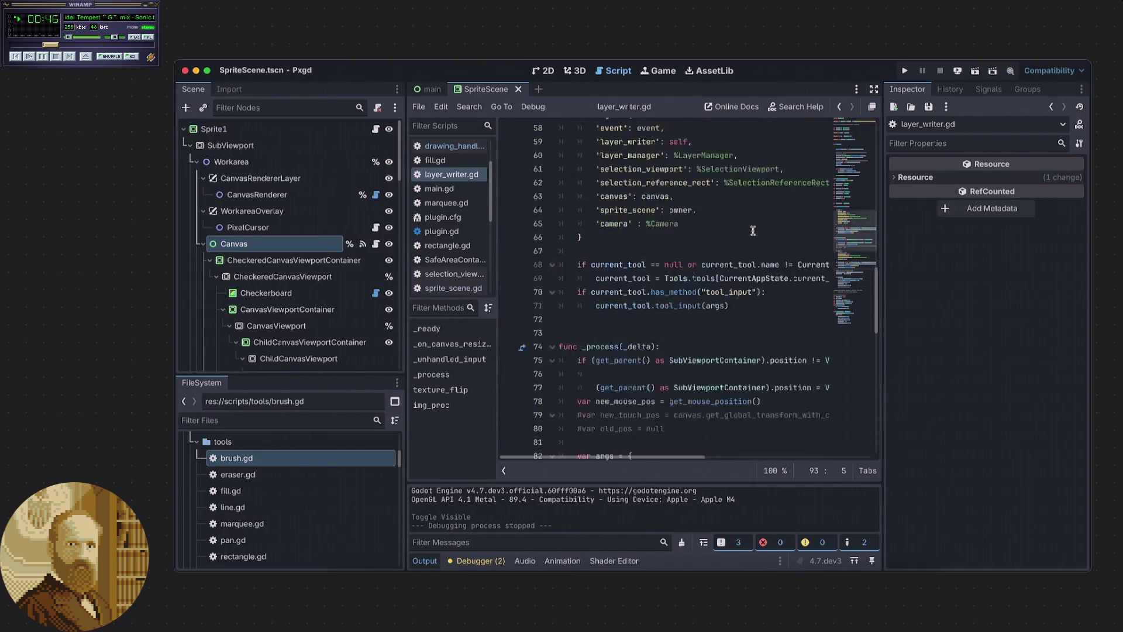
{"action": "scroll", "coordinate": [753, 231], "scroll_direction": "up", "scroll_amount": 13}
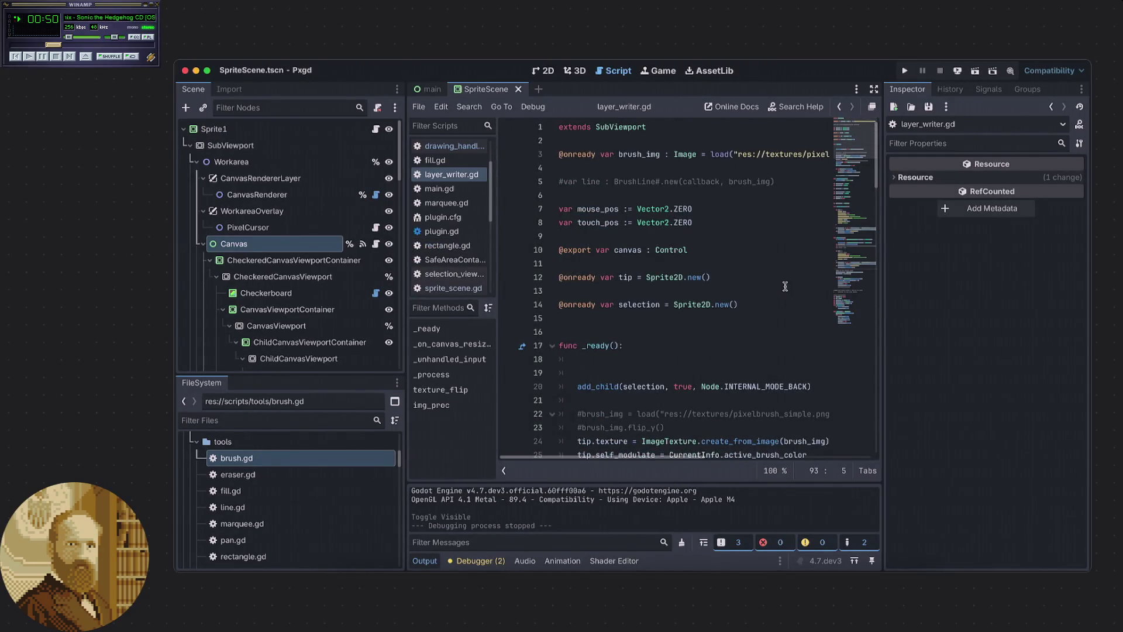
{"action": "scroll", "coordinate": [781, 283], "scroll_direction": "down", "scroll_amount": 20}
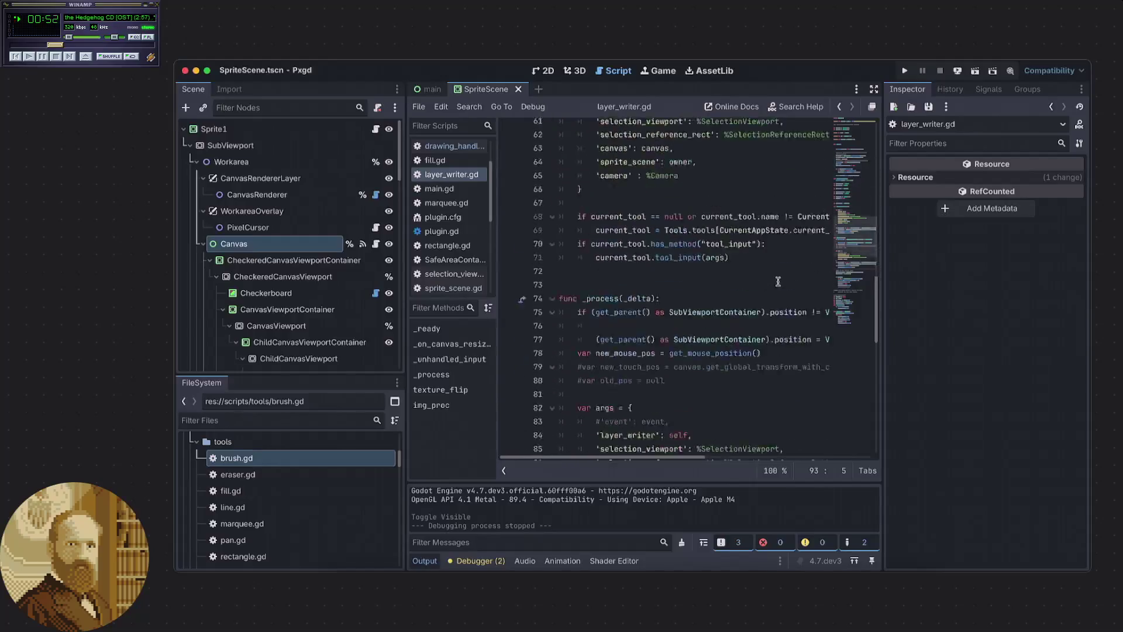
{"action": "scroll", "coordinate": [777, 279], "scroll_direction": "down", "scroll_amount": 3}
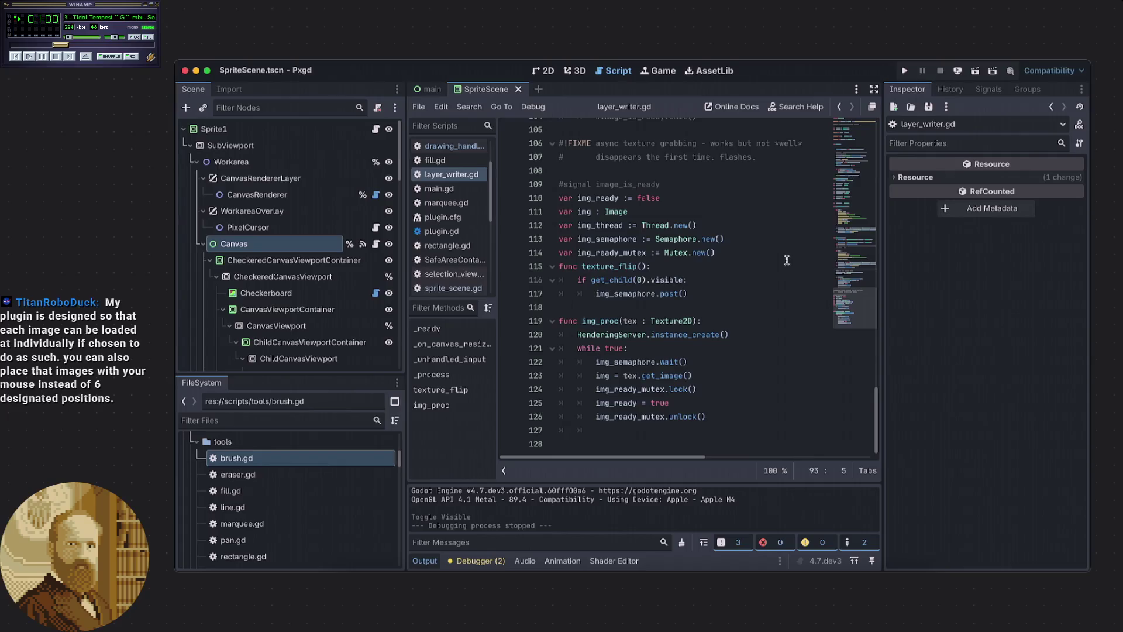
{"action": "scroll", "coordinate": [787, 259], "scroll_direction": "up", "scroll_amount": 8}
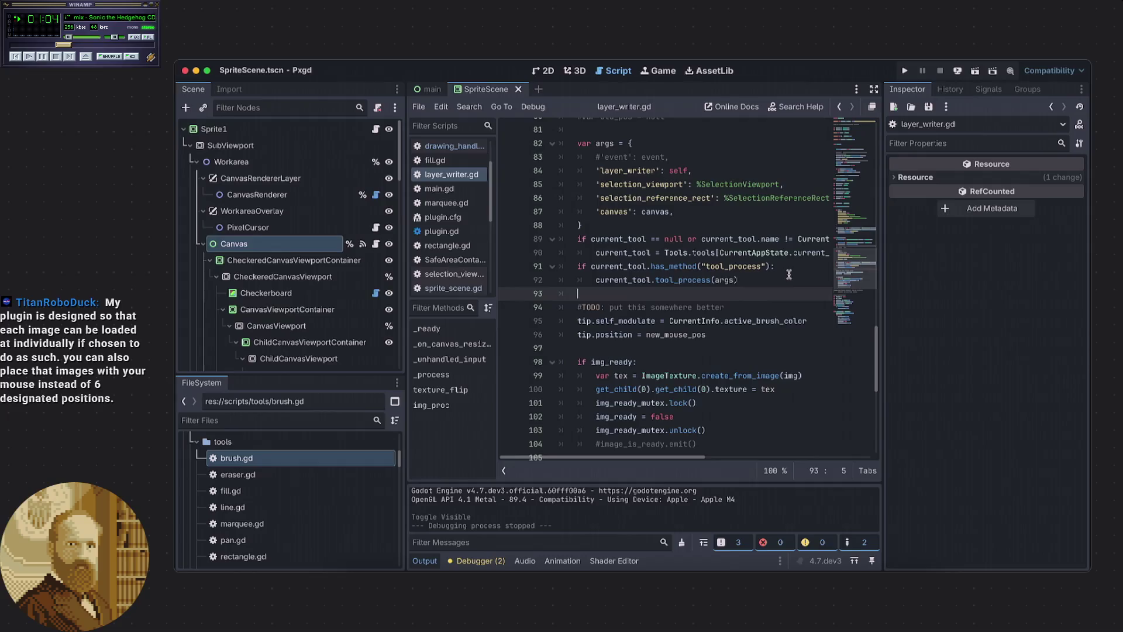
{"action": "scroll", "coordinate": [787, 274], "scroll_direction": "up", "scroll_amount": 2}
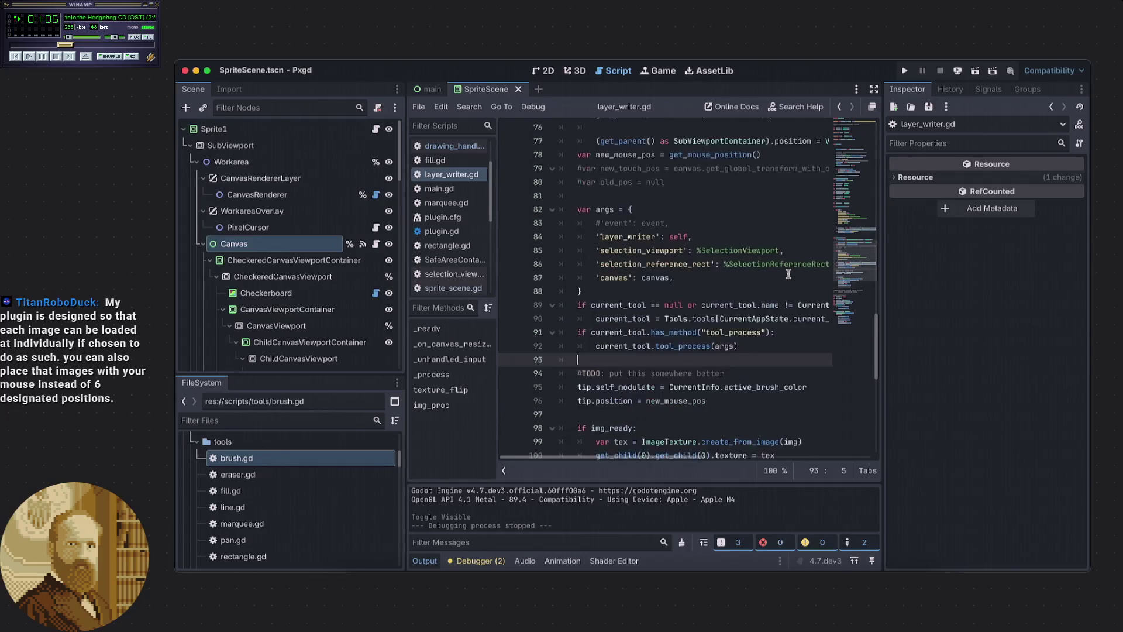
{"action": "mouse_move", "coordinate": [651, 456]}
{"action": "left_mouse_down"}
{"action": "mouse_move", "coordinate": [777, 461]}
{"action": "mouse_move", "coordinate": [649, 448]}
{"action": "mouse_move", "coordinate": [690, 458]}
{"action": "mouse_move", "coordinate": [774, 460]}
{"action": "mouse_move", "coordinate": [681, 454]}
{"action": "mouse_move", "coordinate": [662, 448]}
{"action": "mouse_move", "coordinate": [763, 454]}
{"action": "mouse_move", "coordinate": [653, 435]}
{"action": "left_mouse_up"}
{"action": "scroll", "coordinate": [592, 401], "scroll_direction": "up", "scroll_amount": 2}
{"action": "scroll", "coordinate": [592, 401], "scroll_direction": "down", "scroll_amount": 2}
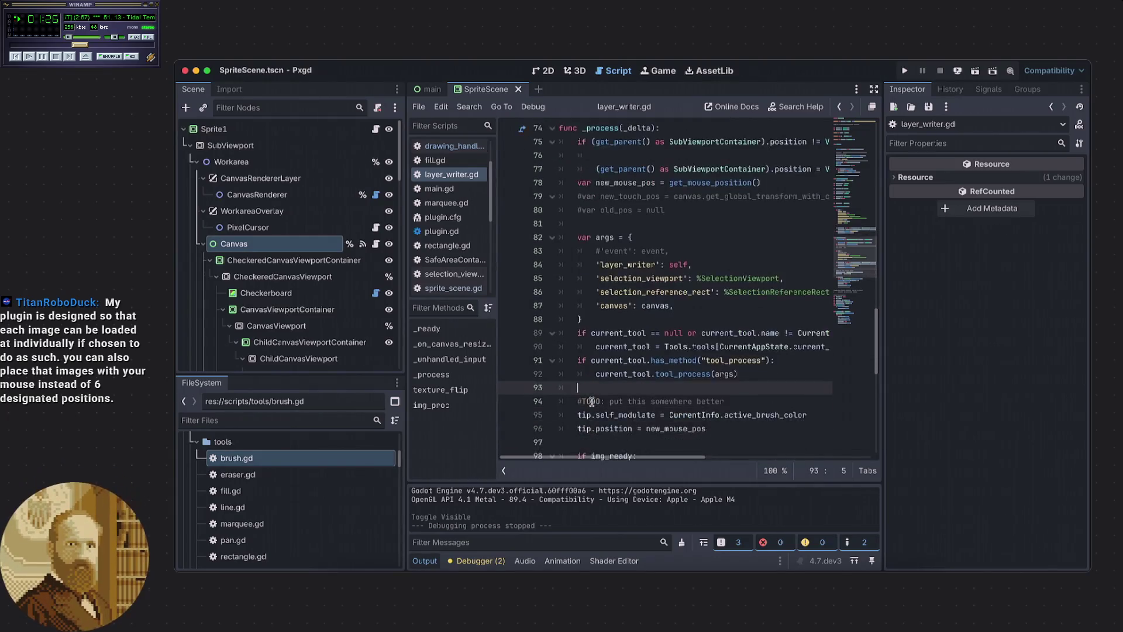
{"action": "scroll", "coordinate": [592, 401], "scroll_direction": "up", "scroll_amount": 7}
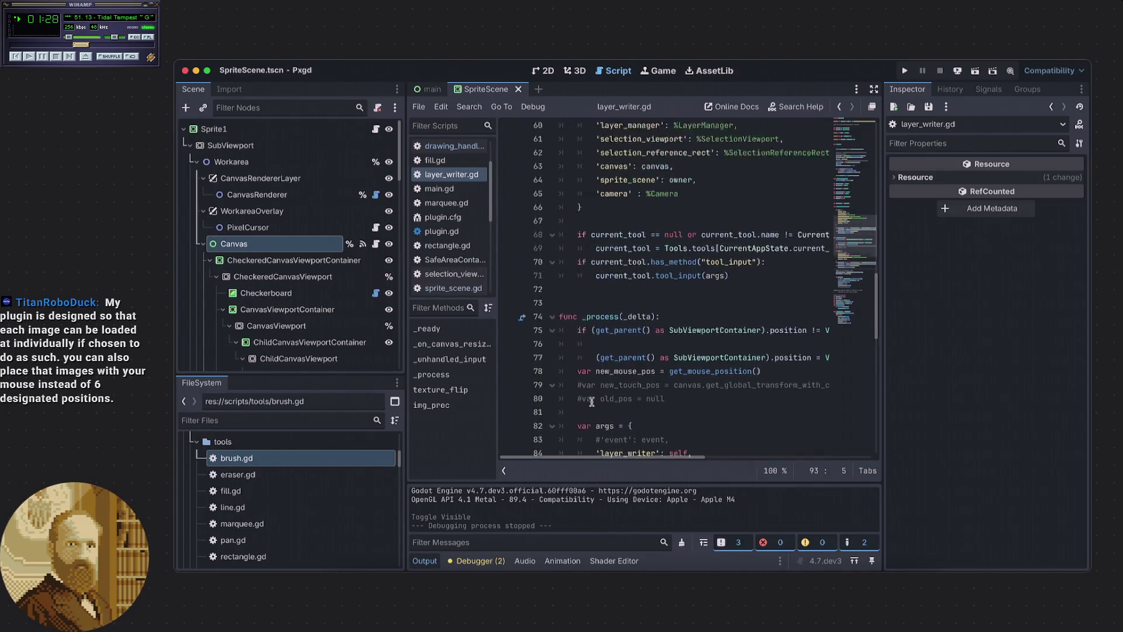
{"action": "scroll", "coordinate": [592, 401], "scroll_direction": "down", "scroll_amount": 8}
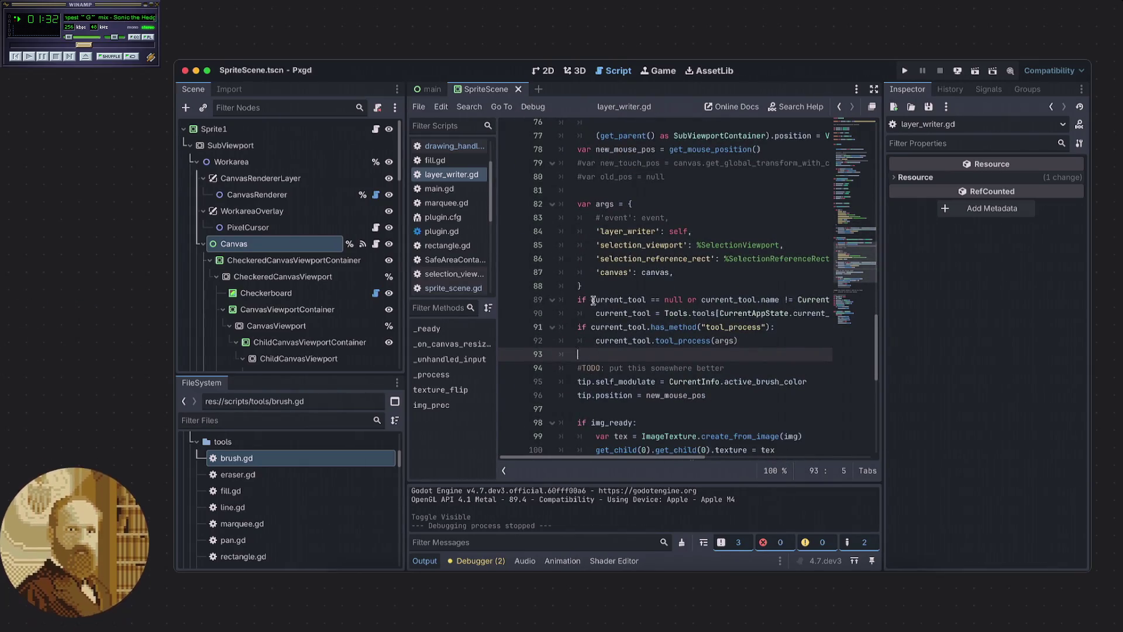
{"action": "mouse_move", "coordinate": [610, 321]}
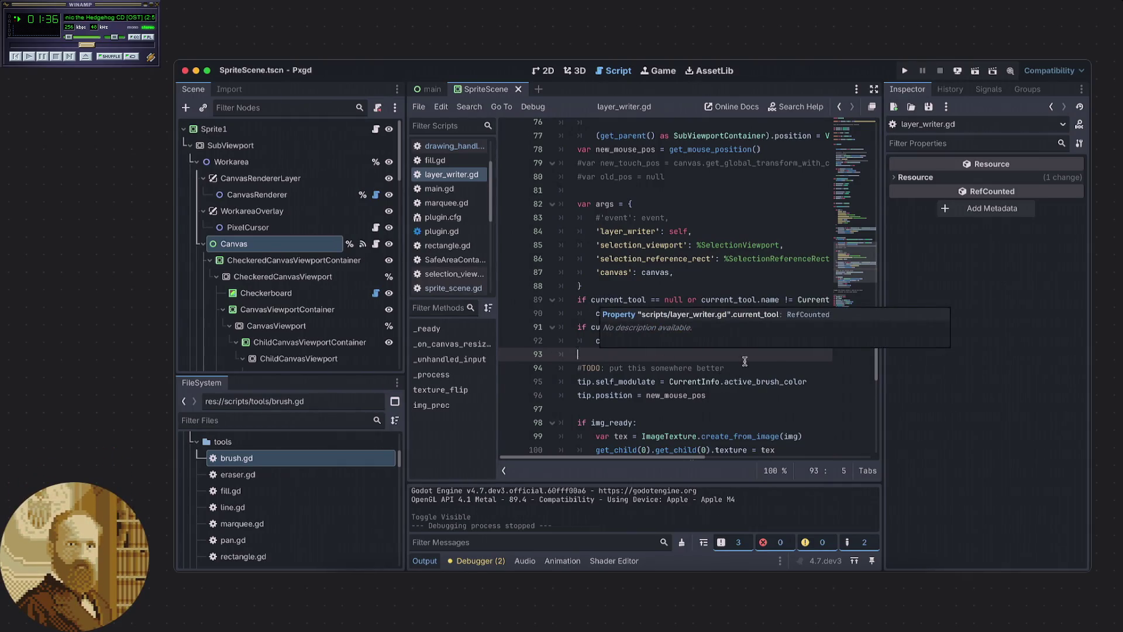
{"action": "scroll", "coordinate": [716, 351], "scroll_direction": "up", "scroll_amount": 3}
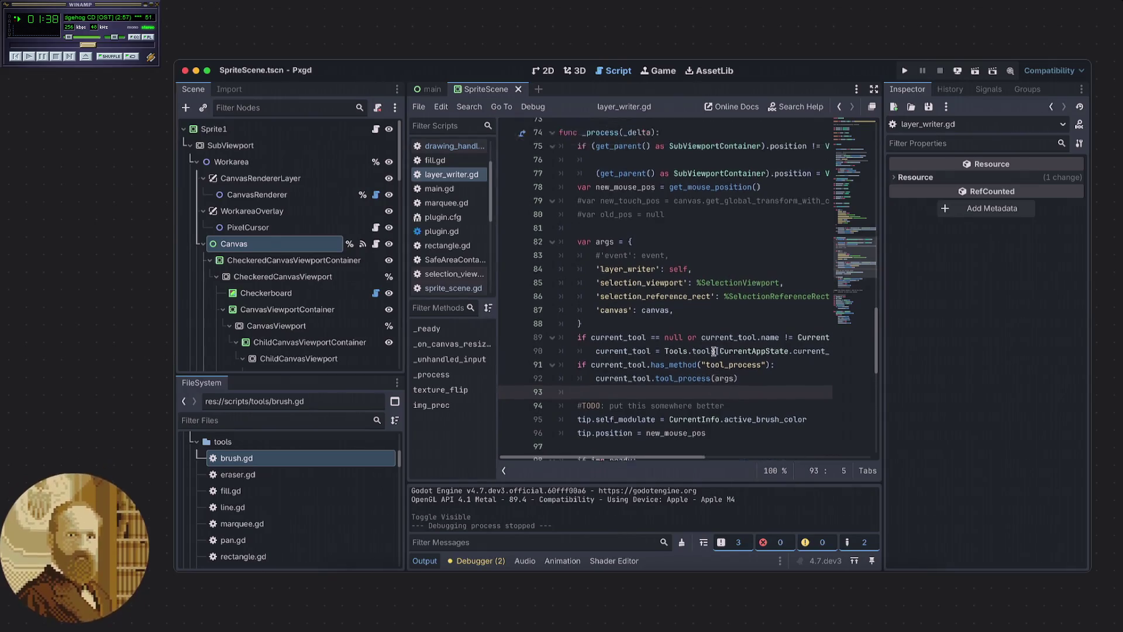
{"action": "scroll", "coordinate": [713, 351], "scroll_direction": "up", "scroll_amount": 10}
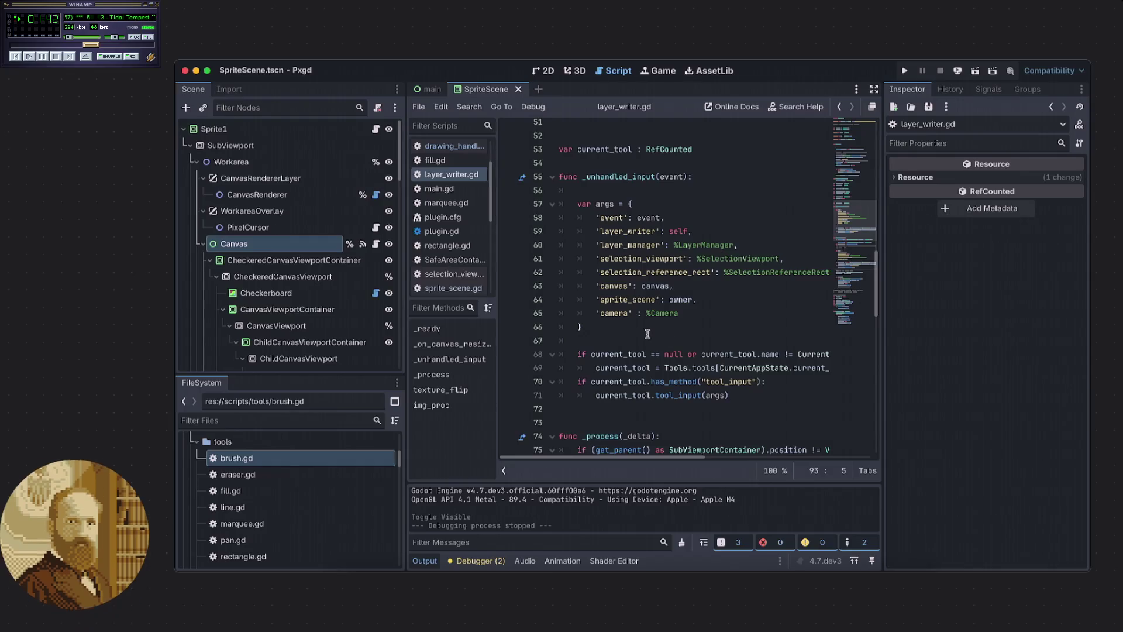
{"action": "scroll", "coordinate": [647, 333], "scroll_direction": "down", "scroll_amount": 2}
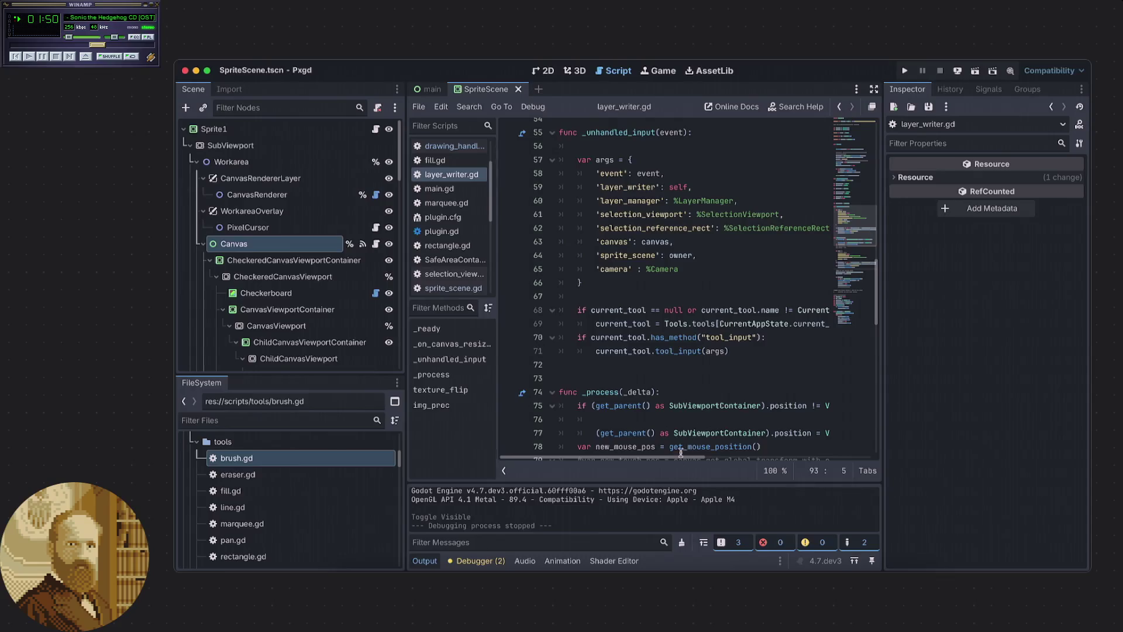
{"action": "left_click_drag", "start_coordinate": [676, 460], "coordinate": [786, 473]}
{"action": "scroll", "coordinate": [676, 382], "scroll_direction": "down", "scroll_amount": 5}
{"action": "scroll", "coordinate": [676, 381], "scroll_direction": "left", "scroll_amount": 5}
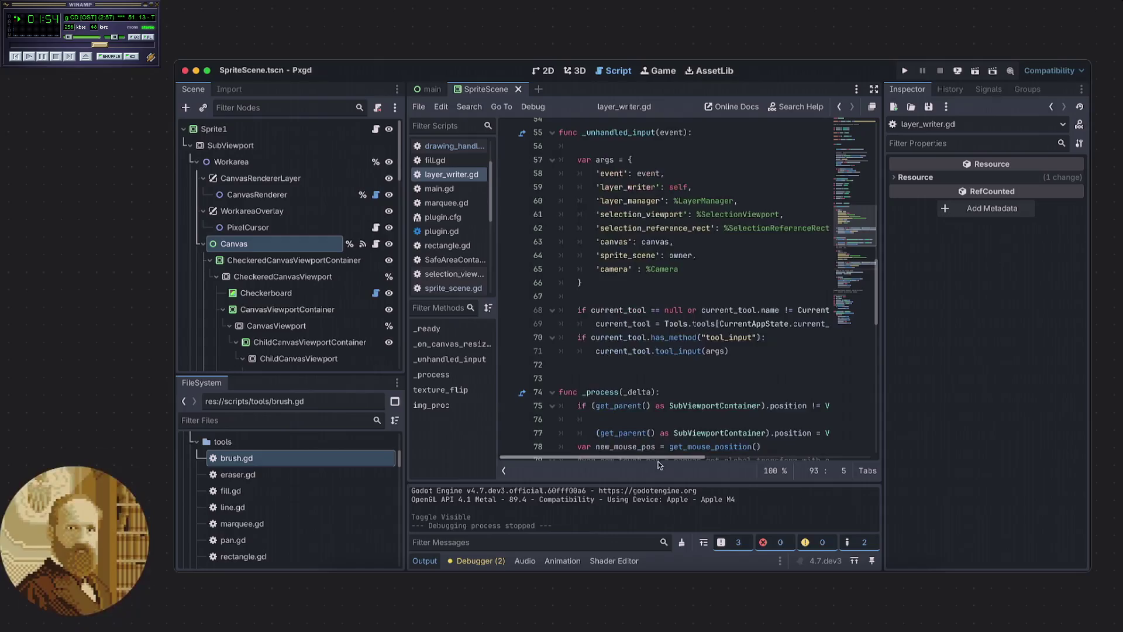
{"action": "scroll", "coordinate": [676, 382], "scroll_direction": "down", "scroll_amount": 2}
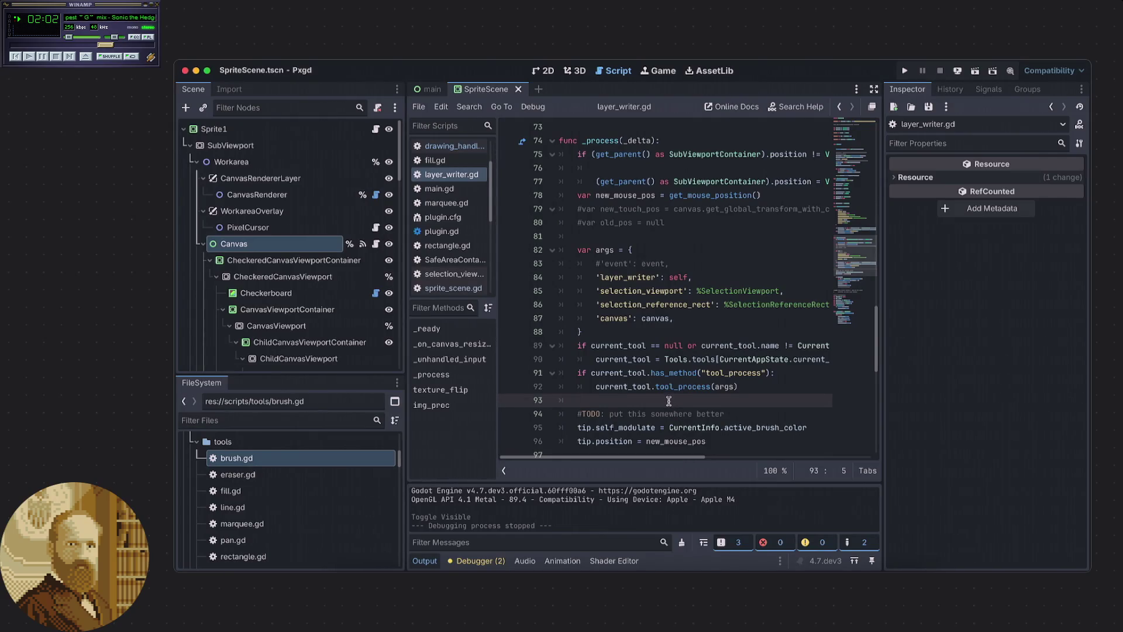
{"action": "scroll", "coordinate": [668, 401], "scroll_direction": "up", "scroll_amount": 2}
{"action": "scroll", "coordinate": [668, 401], "scroll_direction": "up", "scroll_amount": 9}
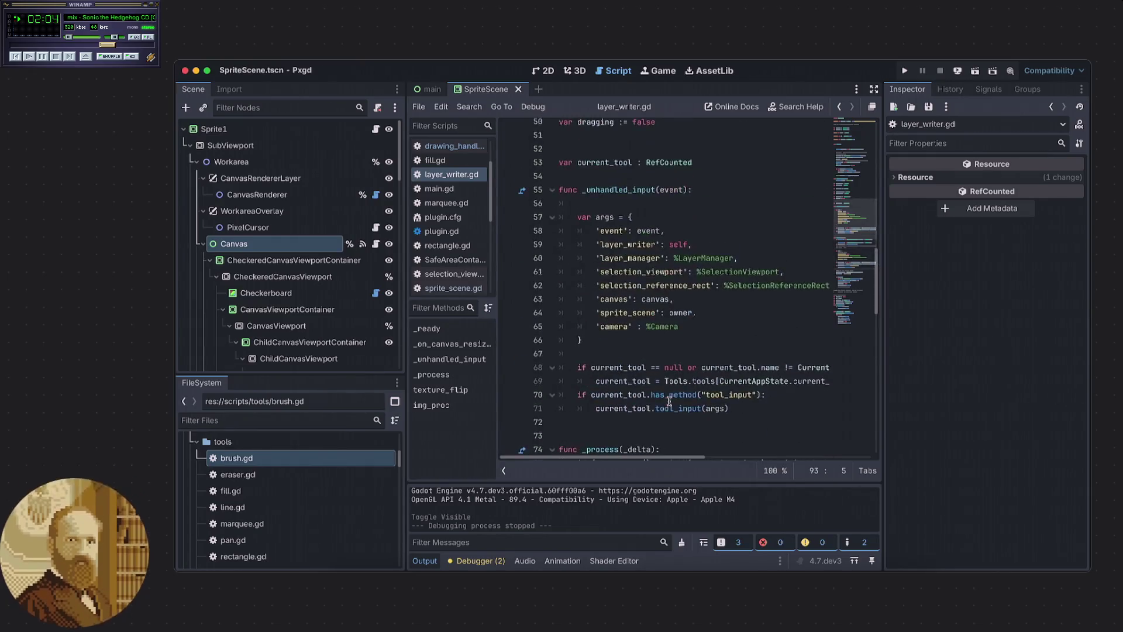
{"action": "mouse_move", "coordinate": [673, 456]}
{"action": "left_mouse_down"}
{"action": "mouse_move", "coordinate": [767, 457]}
{"action": "mouse_move", "coordinate": [637, 440]}
{"action": "left_mouse_up"}
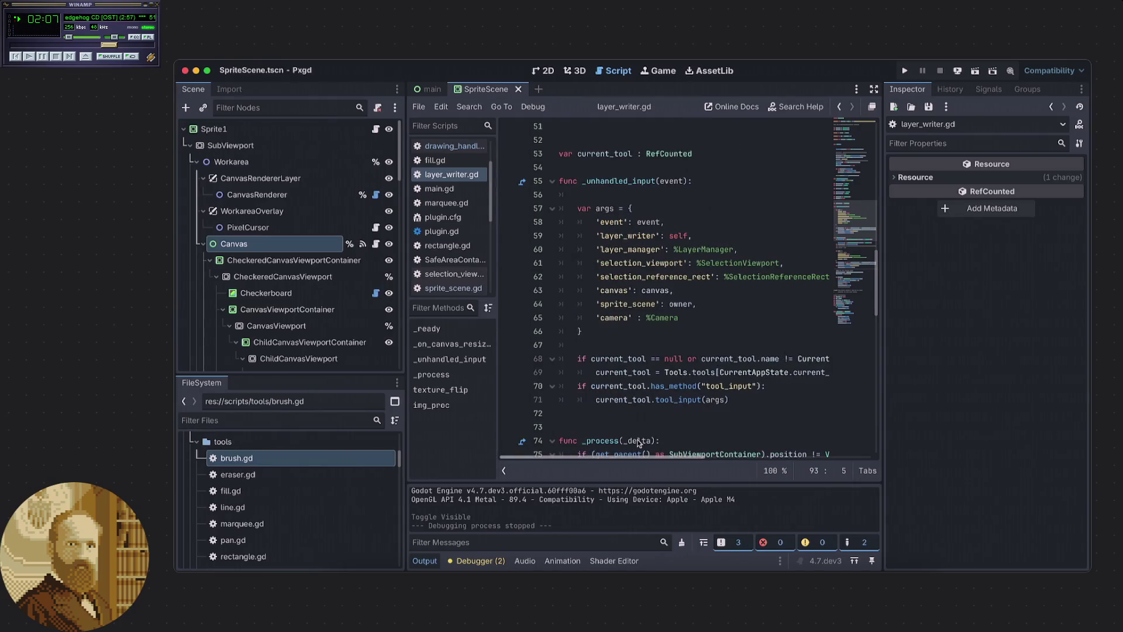
{"action": "left_click", "coordinate": [666, 411]}
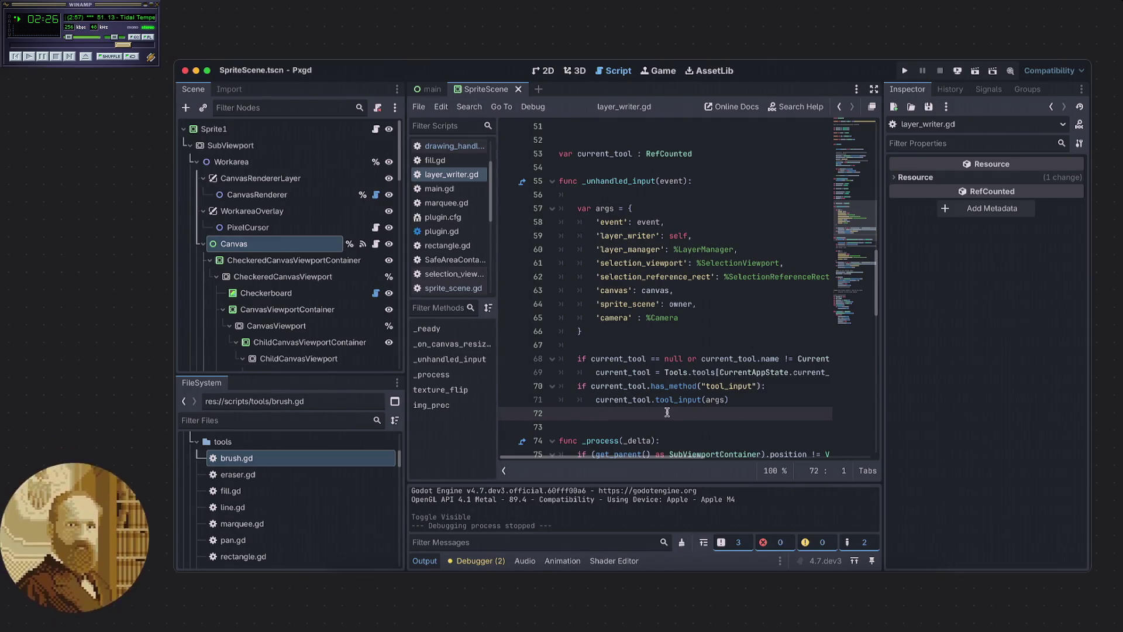
{"action": "scroll", "coordinate": [854, 228], "scroll_direction": "down", "scroll_amount": 1}
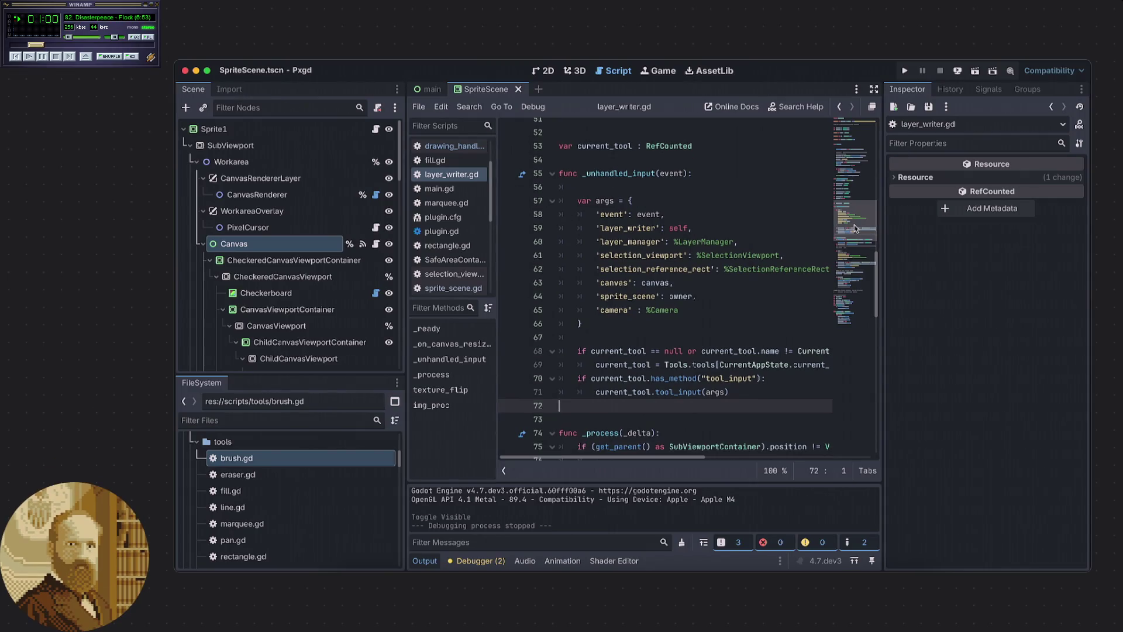
{"action": "mouse_move", "coordinate": [854, 228]}
{"action": "left_mouse_down"}
{"action": "mouse_move", "coordinate": [851, 279]}
{"action": "mouse_move", "coordinate": [853, 229]}
{"action": "left_mouse_up"}
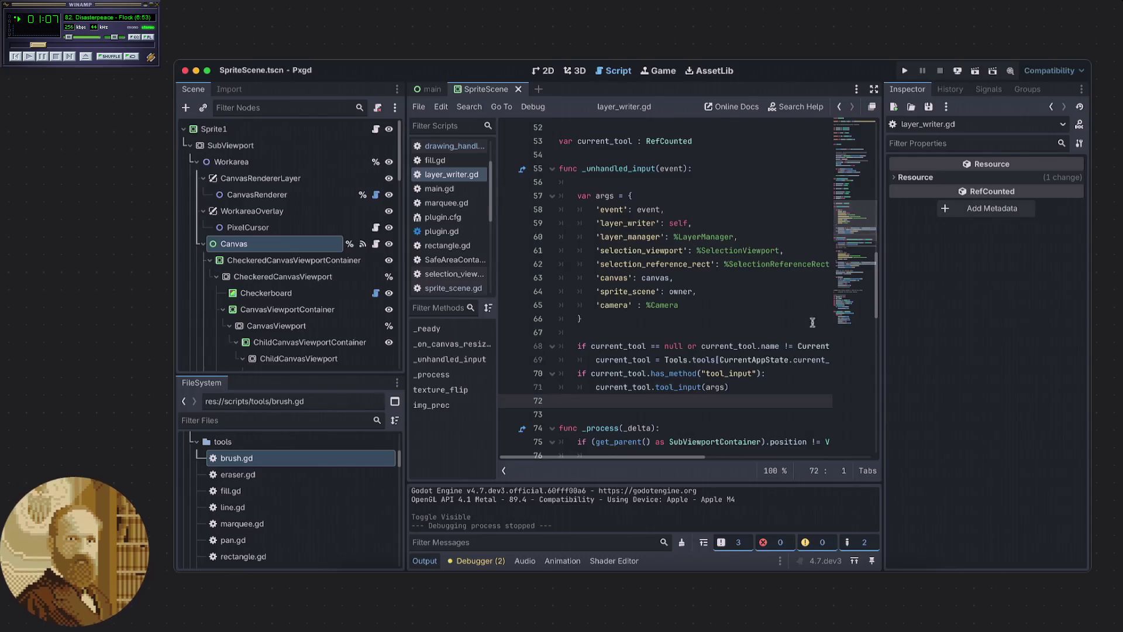
{"action": "left_click", "coordinate": [758, 391]}
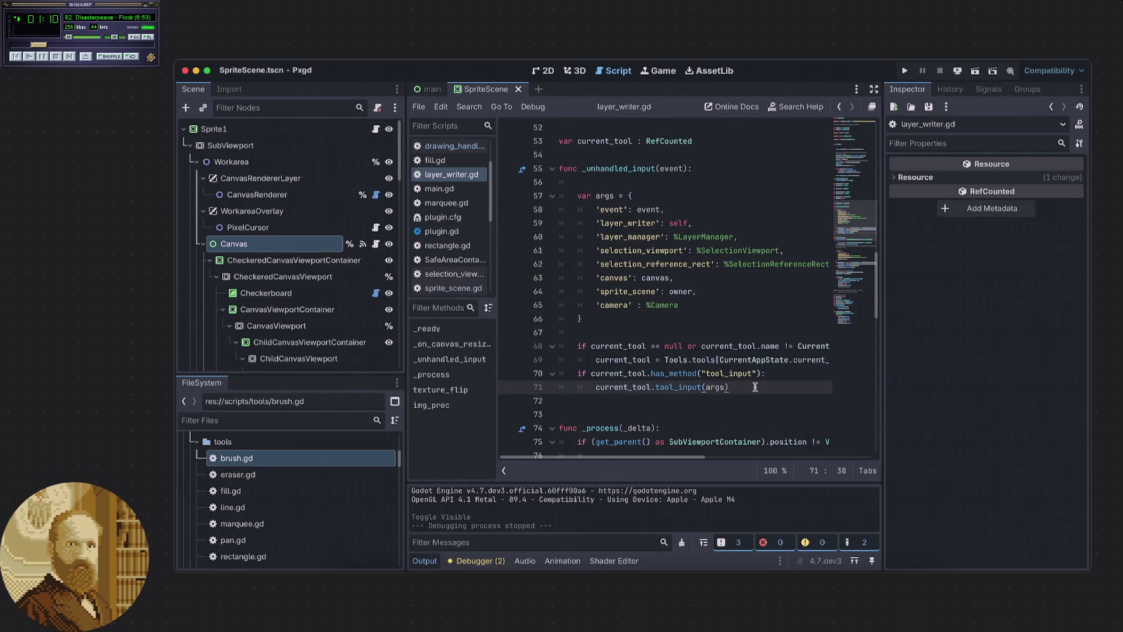
{"action": "left_click", "coordinate": [690, 399]}
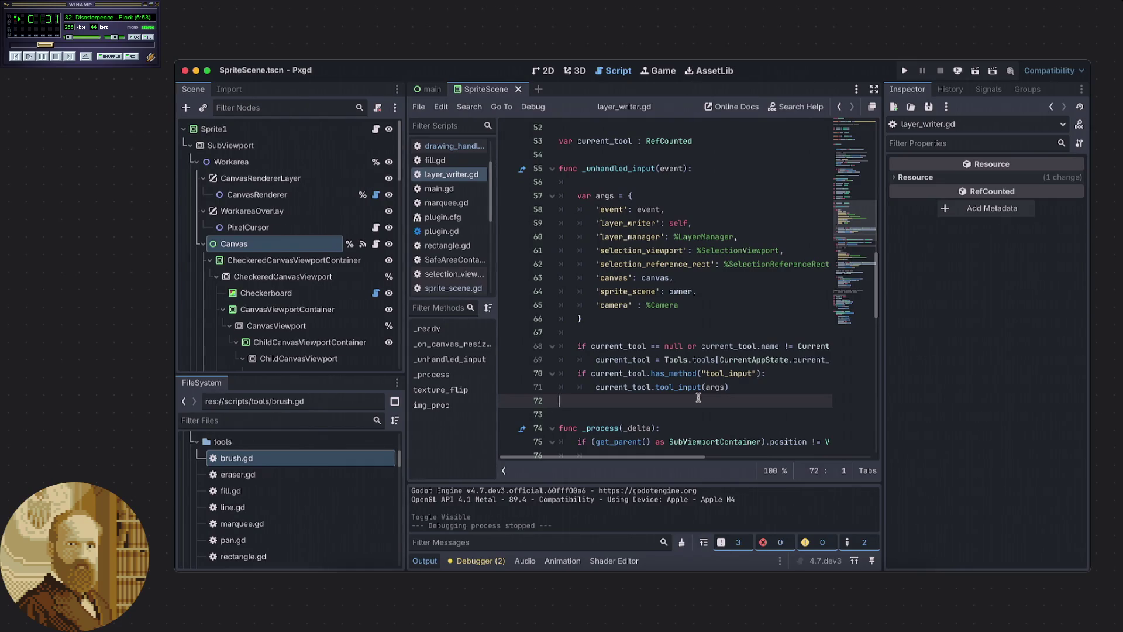
{"action": "left_click", "coordinate": [730, 388]}
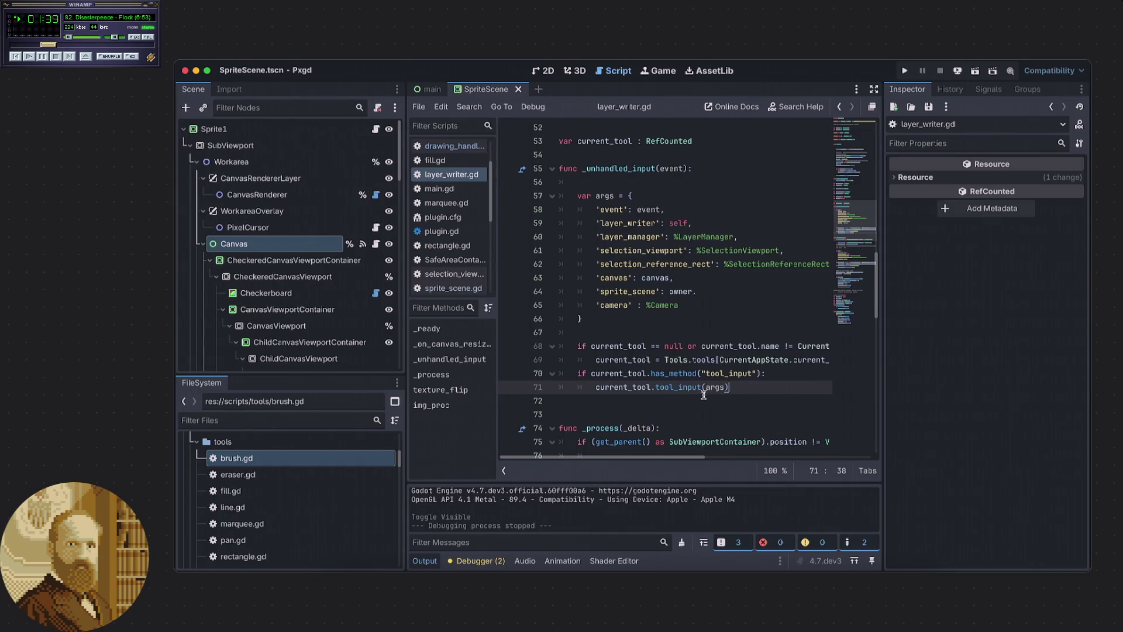
{"action": "scroll", "coordinate": [704, 394], "scroll_direction": "down", "scroll_amount": 2}
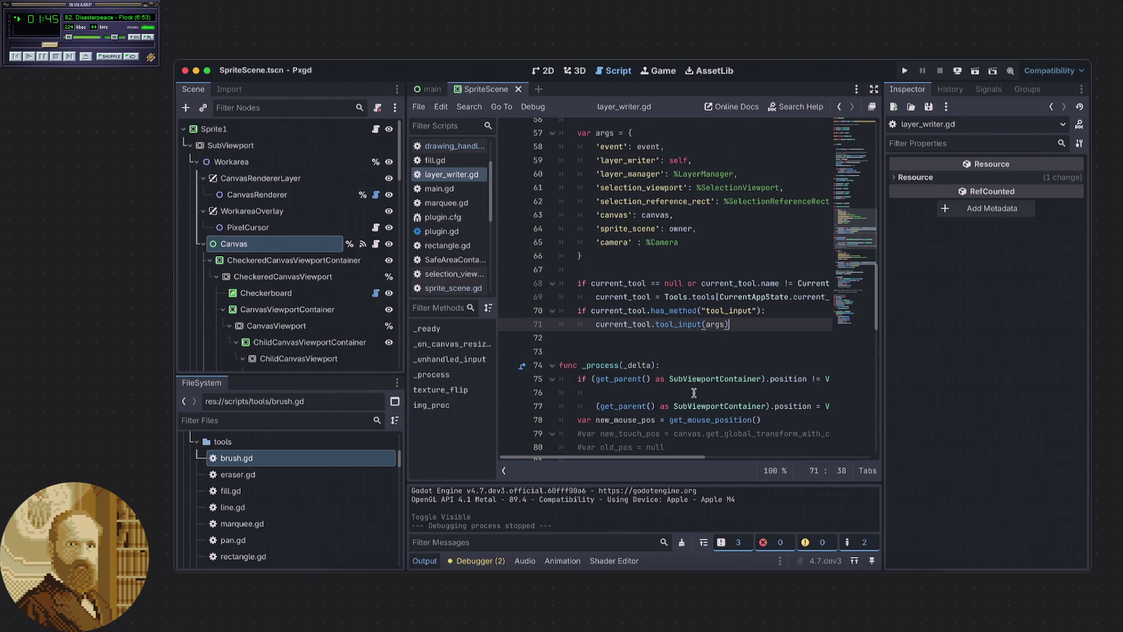
{"action": "scroll", "coordinate": [693, 392], "scroll_direction": "down", "scroll_amount": 1}
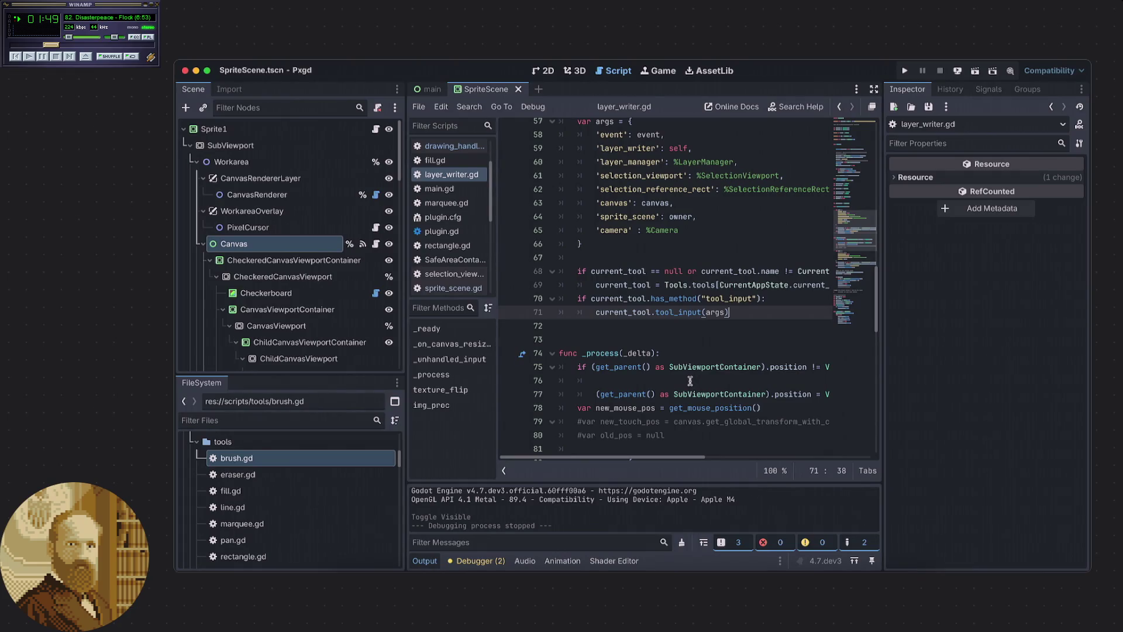
{"action": "scroll", "coordinate": [688, 381], "scroll_direction": "down", "scroll_amount": 3}
{"action": "mouse_move", "coordinate": [666, 456]}
{"action": "left_mouse_down"}
{"action": "mouse_move", "coordinate": [746, 451]}
{"action": "mouse_move", "coordinate": [655, 439]}
{"action": "left_mouse_up"}
{"action": "scroll", "coordinate": [654, 441], "scroll_direction": "right", "scroll_amount": 3}
{"action": "scroll", "coordinate": [643, 444], "scroll_direction": "left", "scroll_amount": 4}
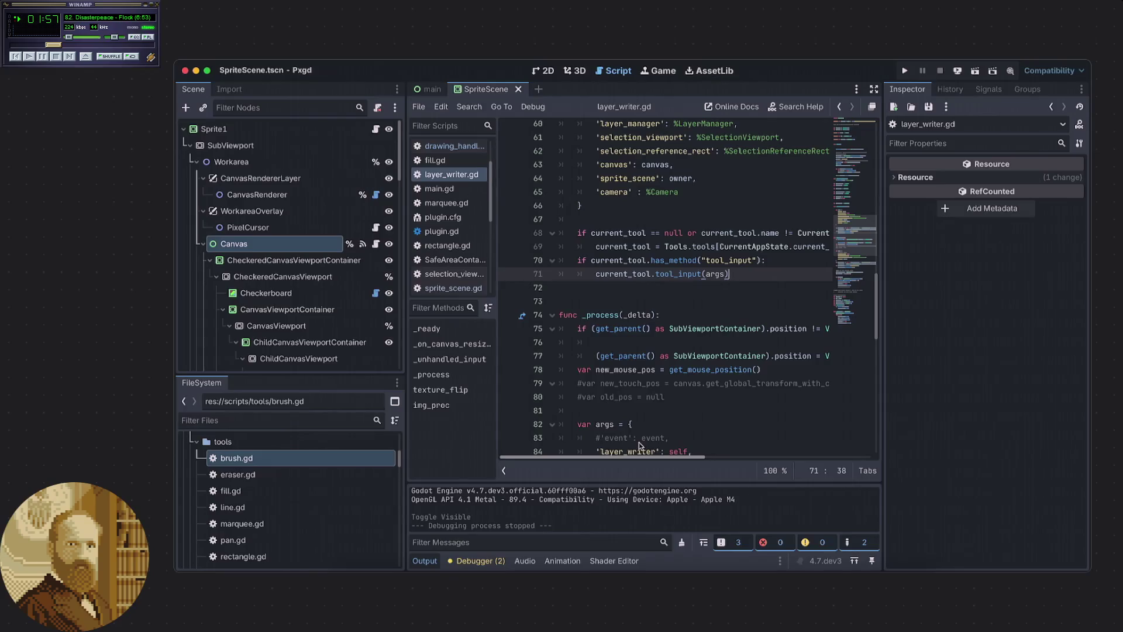
{"action": "scroll", "coordinate": [667, 446], "scroll_direction": "right", "scroll_amount": 3}
{"action": "scroll", "coordinate": [692, 449], "scroll_direction": "left", "scroll_amount": 3}
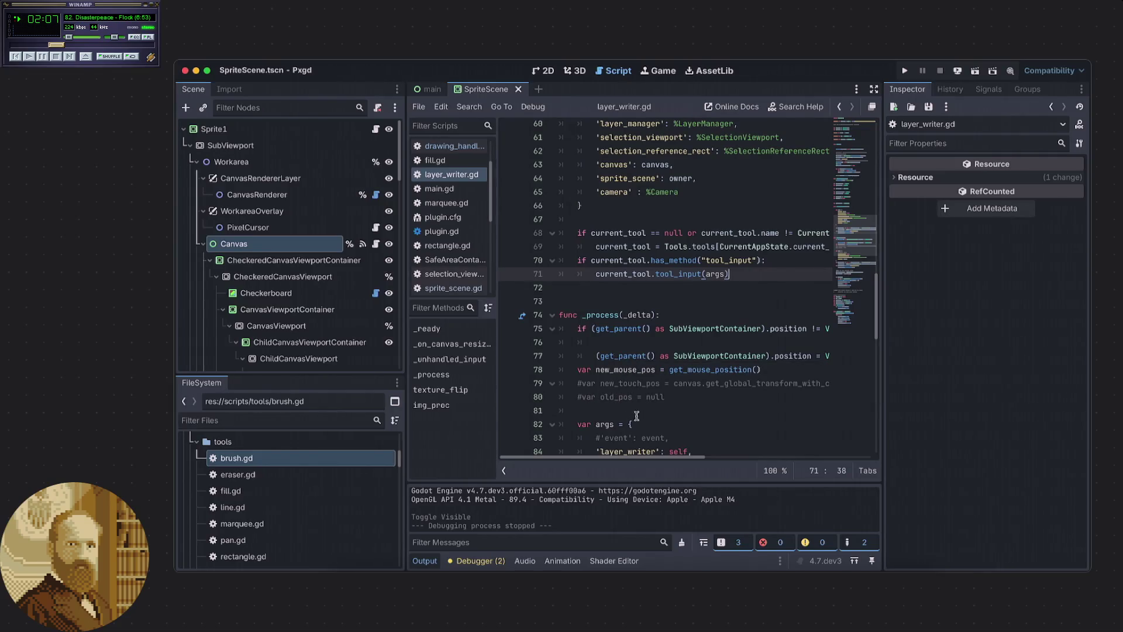
{"action": "scroll", "coordinate": [656, 457], "scroll_direction": "right", "scroll_amount": 2}
{"action": "scroll", "coordinate": [672, 459], "scroll_direction": "right", "scroll_amount": 2}
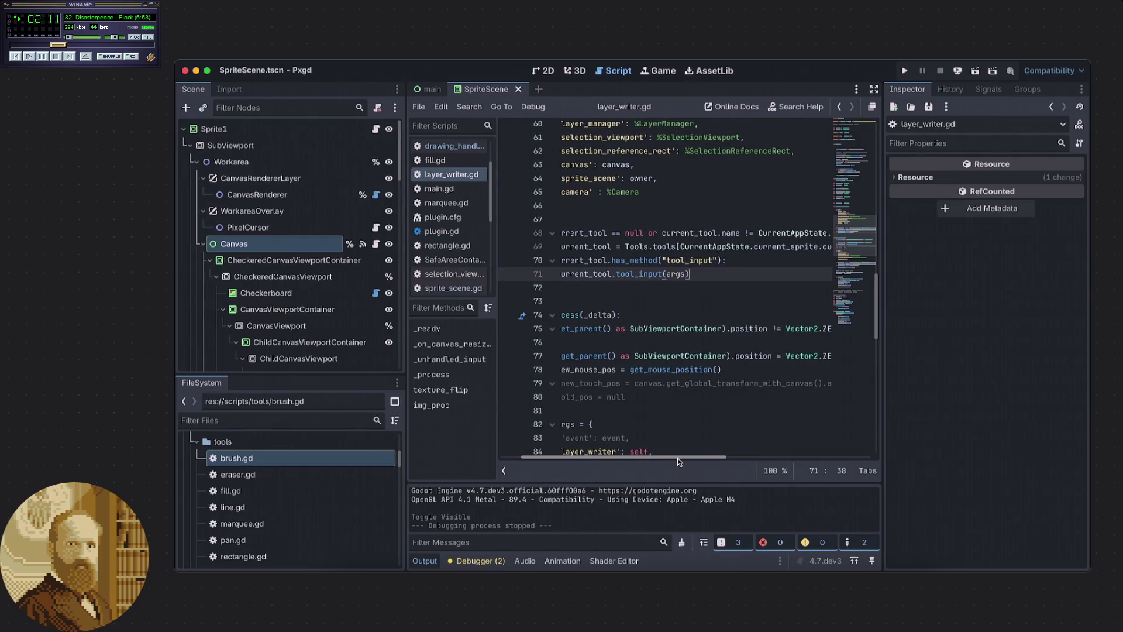
{"action": "mouse_move", "coordinate": [677, 458]}
{"action": "left_mouse_down"}
{"action": "mouse_move", "coordinate": [699, 462]}
{"action": "mouse_move", "coordinate": [631, 445]}
{"action": "left_mouse_up"}
{"action": "scroll", "coordinate": [316, 294], "scroll_direction": "down", "scroll_amount": 5}
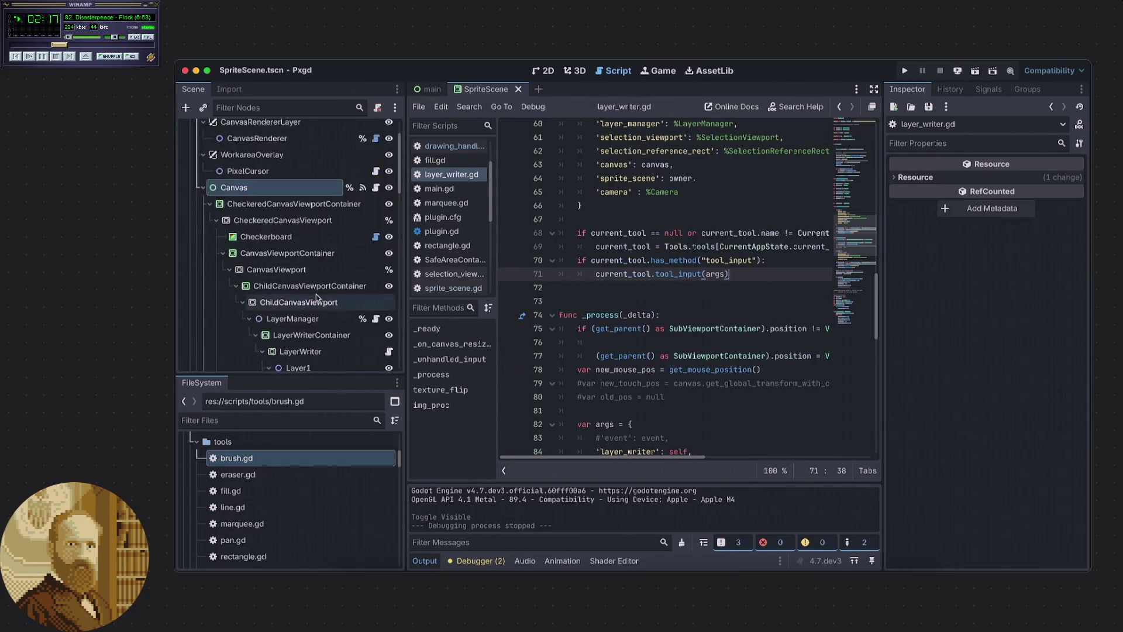
{"action": "scroll", "coordinate": [343, 294], "scroll_direction": "down", "scroll_amount": 2}
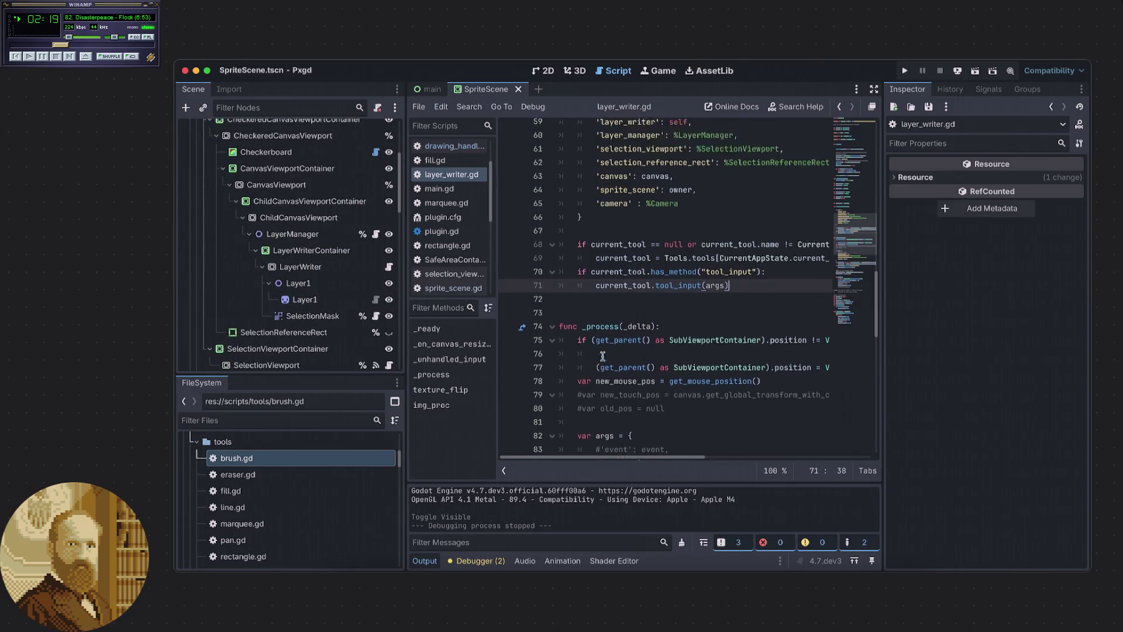
{"action": "scroll", "coordinate": [602, 354], "scroll_direction": "up", "scroll_amount": 3}
{"action": "scroll", "coordinate": [646, 349], "scroll_direction": "up", "scroll_amount": 3}
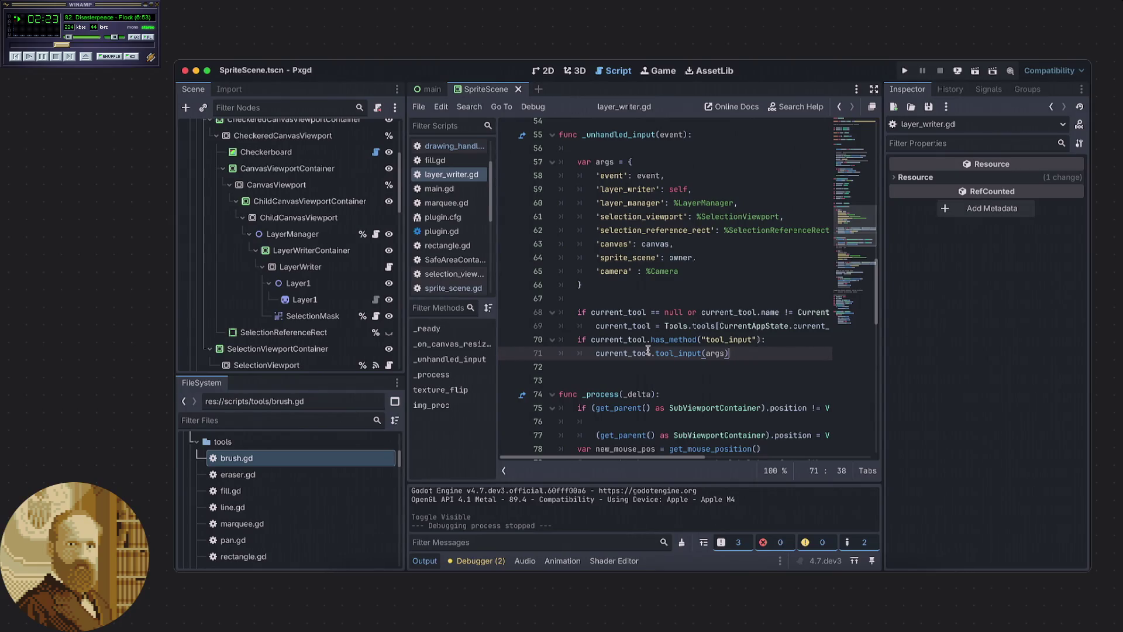
{"action": "left_click", "coordinate": [904, 71]}
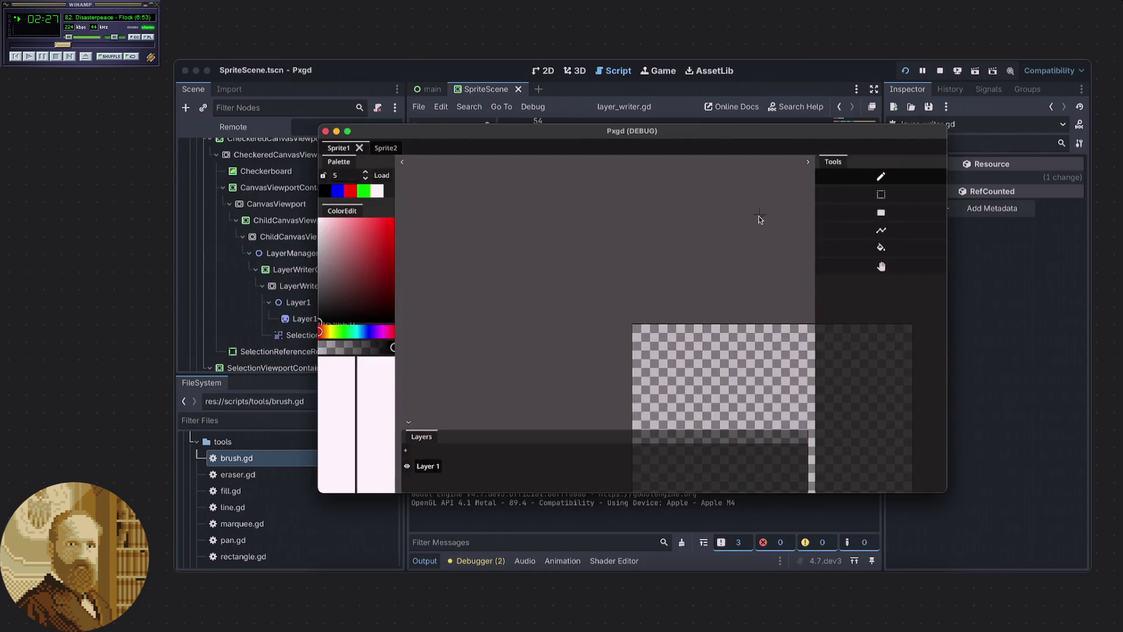
Zoom the Pxgd canvas, pan it left then right with the Hand tool, and return to the editor.
{"action": "scroll", "coordinate": [590, 222], "scroll_direction": "up", "scroll_amount": 3}
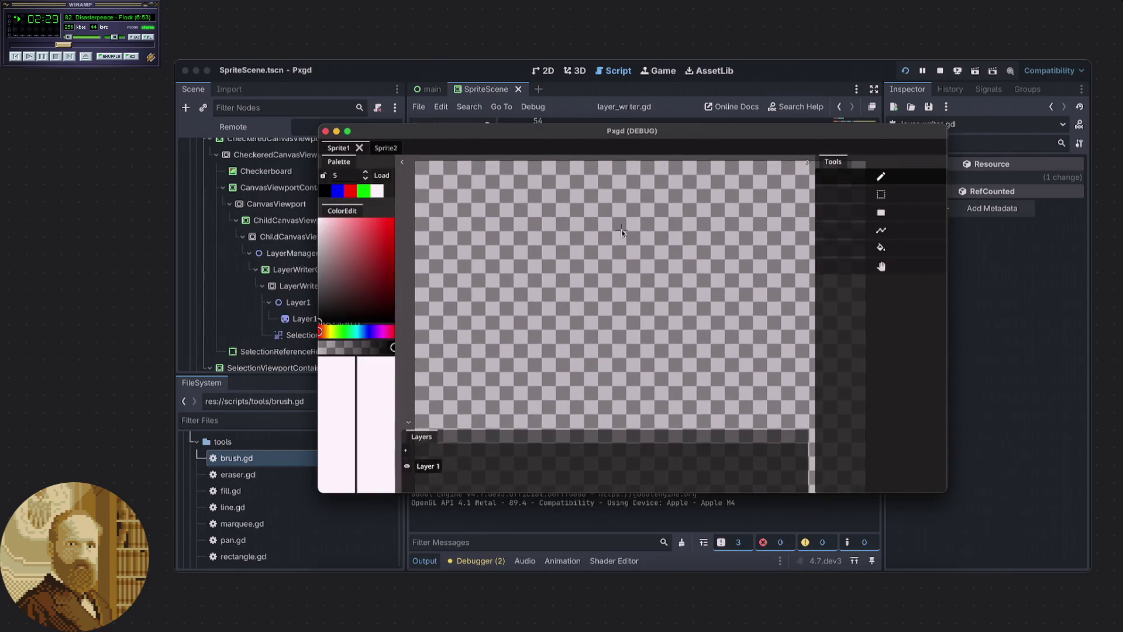
{"action": "scroll", "coordinate": [598, 296], "scroll_direction": "up", "scroll_amount": 2}
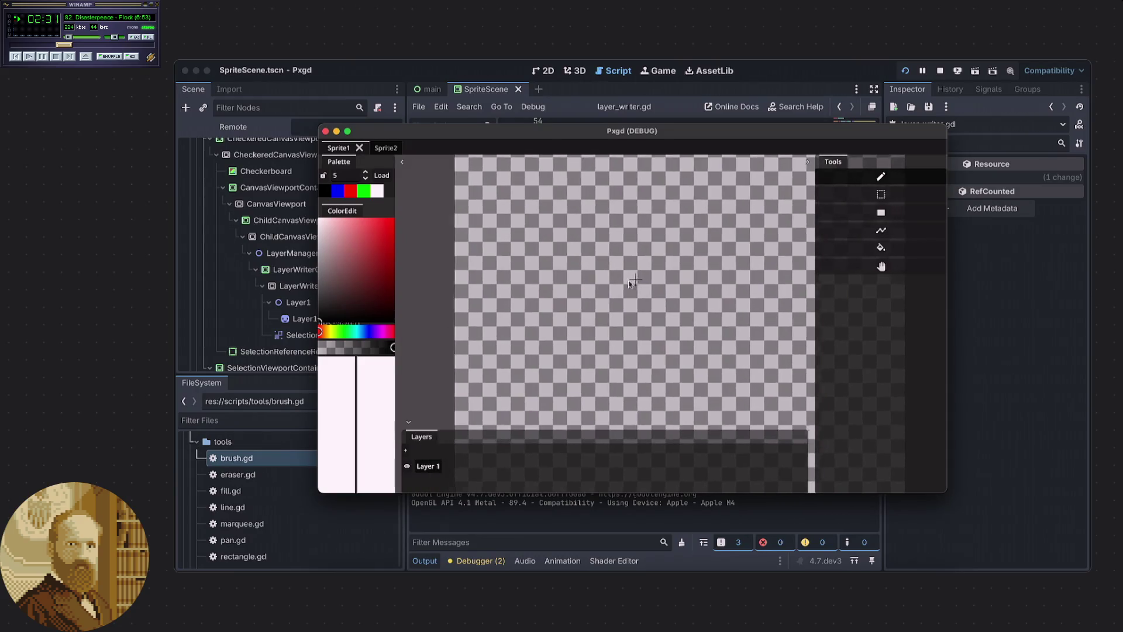
{"action": "left_click", "coordinate": [861, 268]}
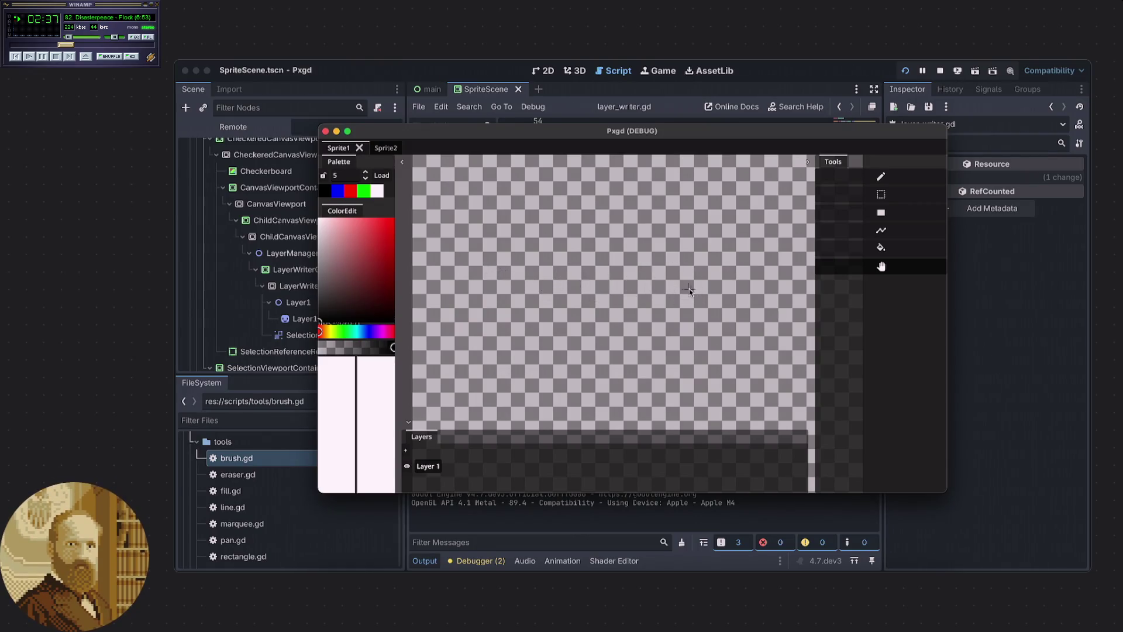
{"action": "mouse_move", "coordinate": [687, 289]}
{"action": "left_mouse_down"}
{"action": "mouse_move", "coordinate": [676, 292]}
{"action": "mouse_move", "coordinate": [679, 272]}
{"action": "mouse_move", "coordinate": [668, 286]}
{"action": "left_mouse_up"}
{"action": "scroll", "coordinate": [668, 287], "scroll_direction": "up", "scroll_amount": 10}
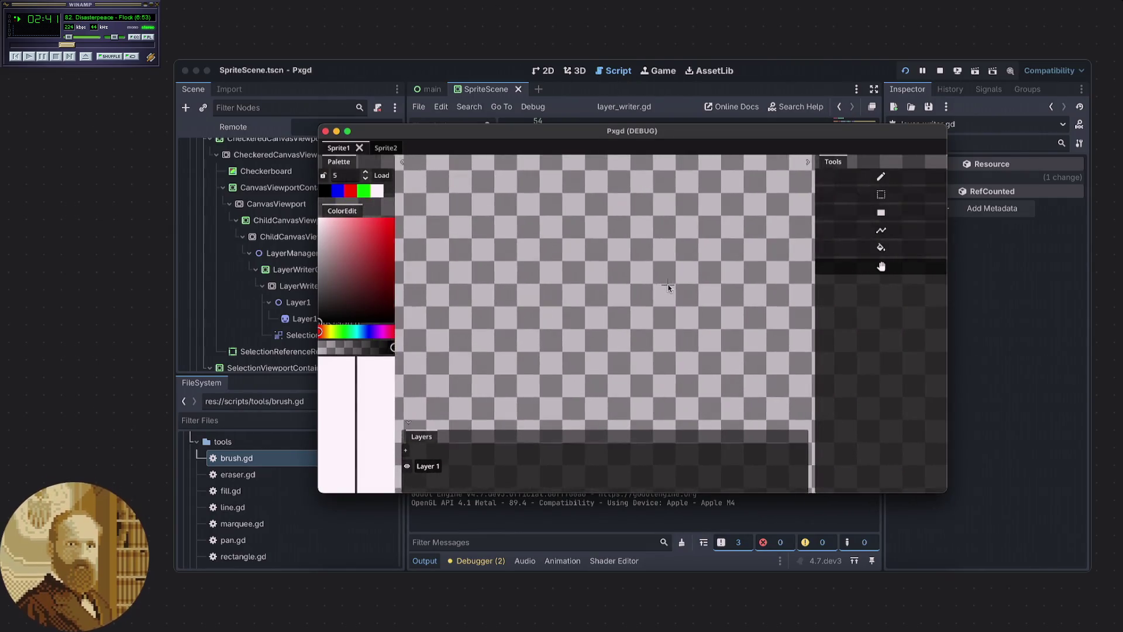
{"action": "scroll", "coordinate": [667, 285], "scroll_direction": "down", "scroll_amount": 3}
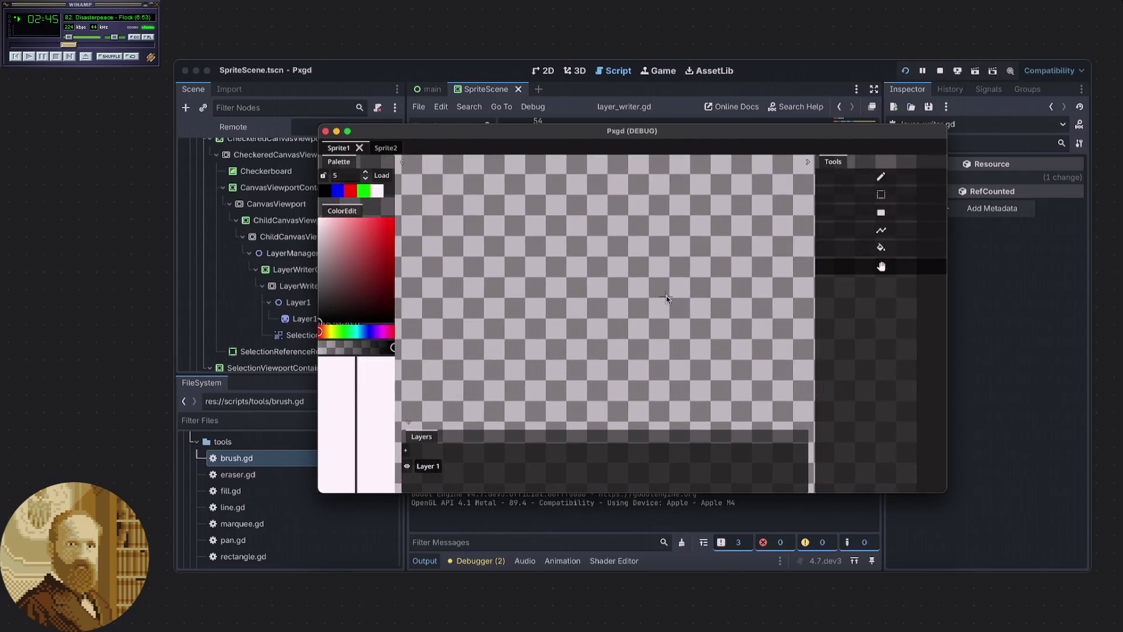
{"action": "left_click_drag", "start_coordinate": [665, 295], "coordinate": [687, 290]}
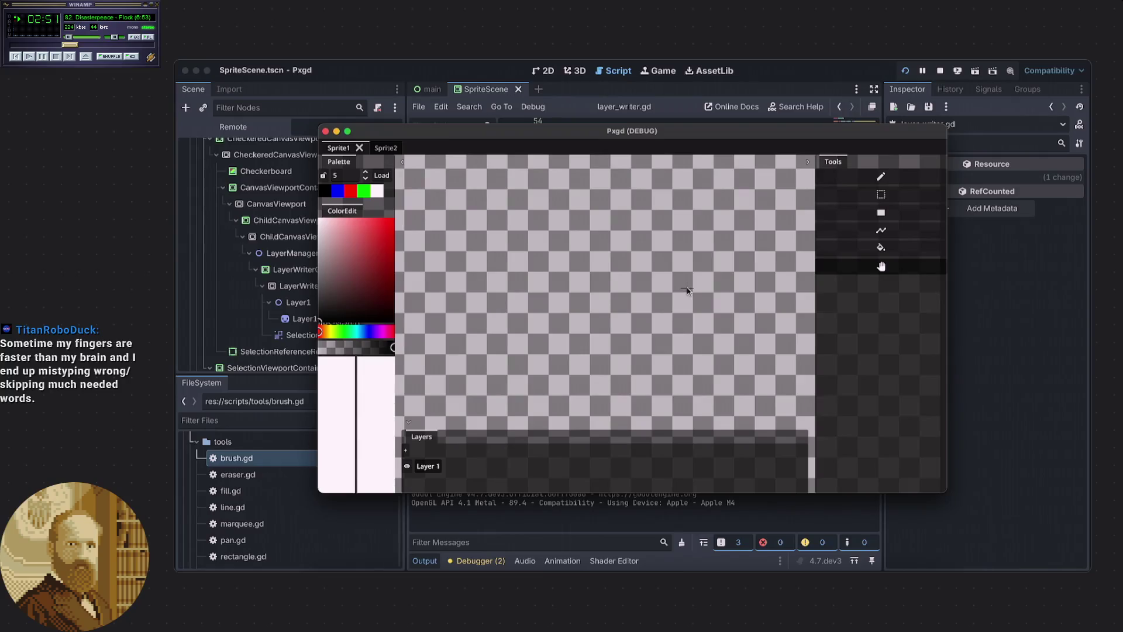
{"action": "left_click", "coordinate": [962, 313]}
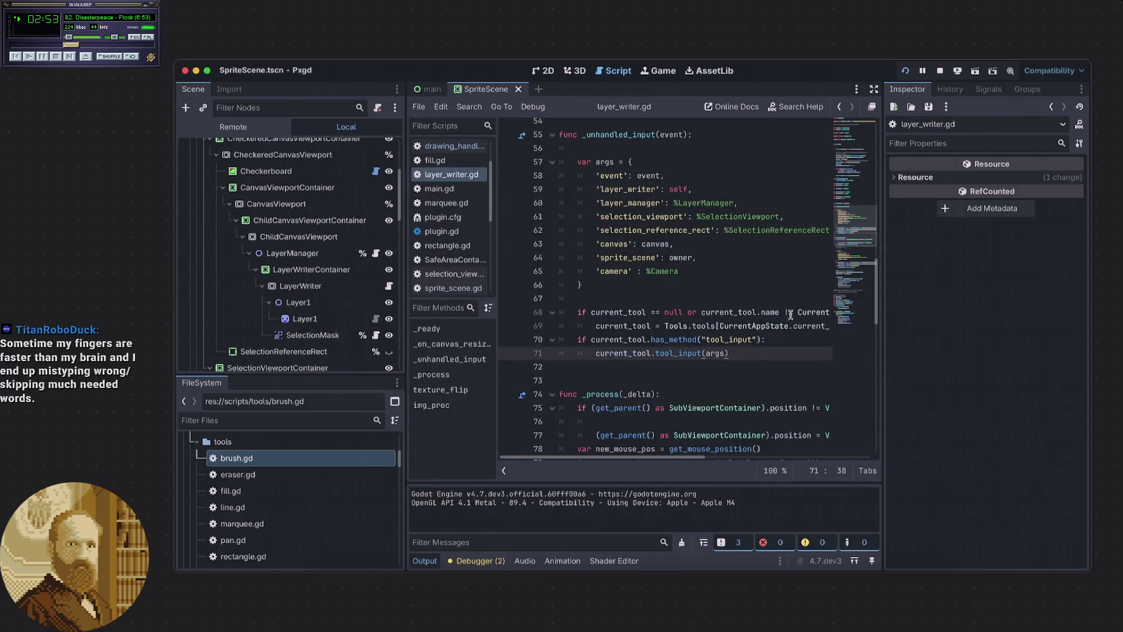
{"action": "left_click", "coordinate": [699, 364]}
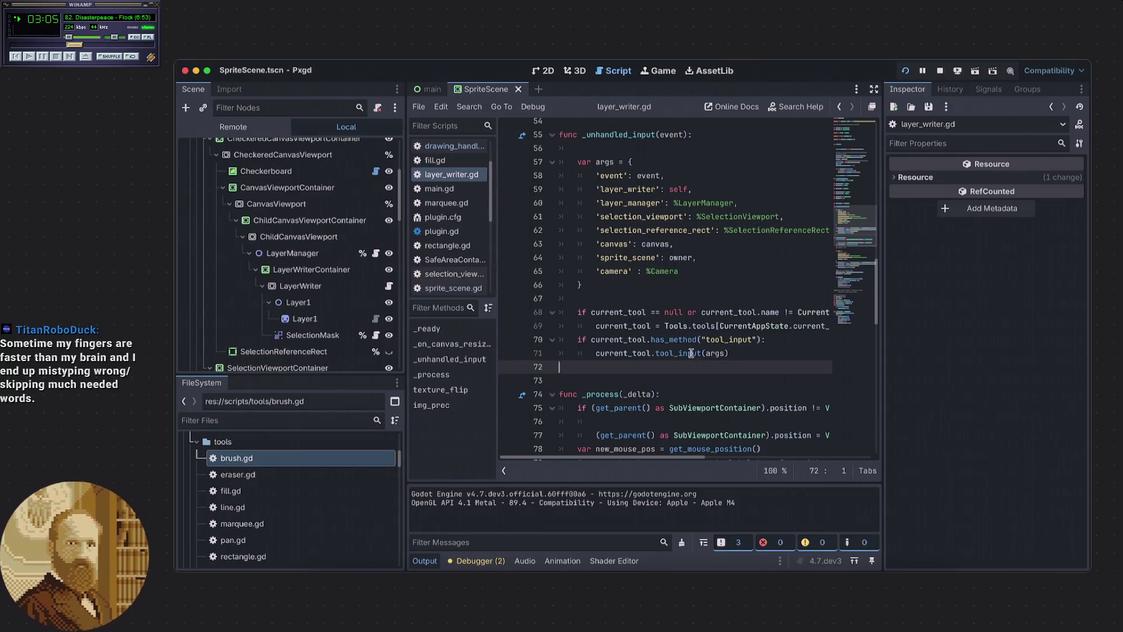
{"action": "left_click", "coordinate": [731, 354]}
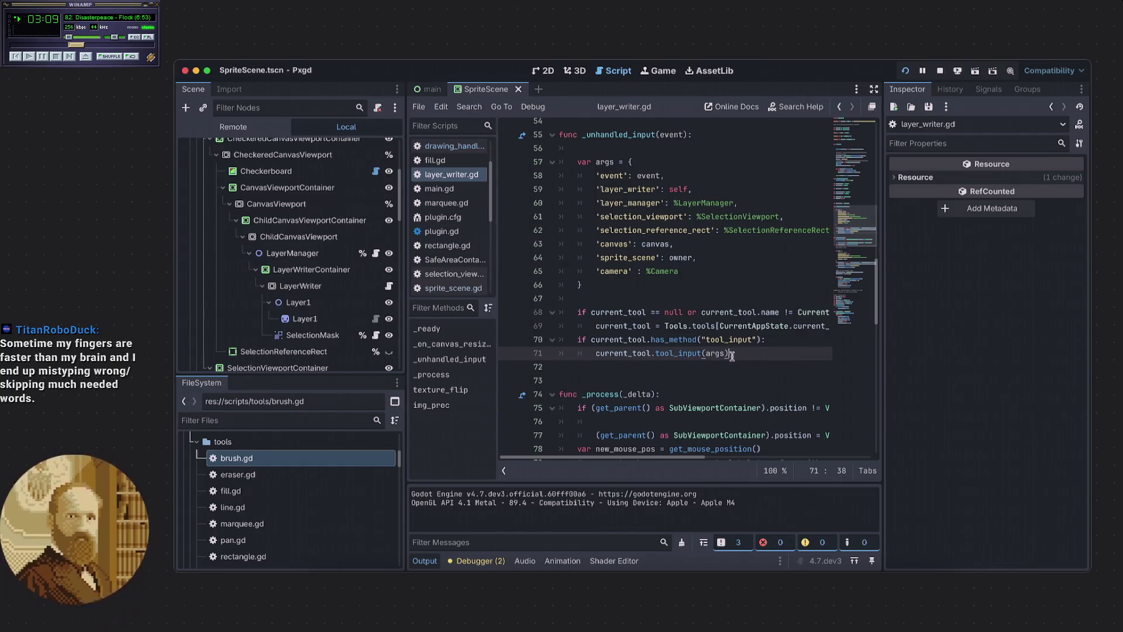
{"action": "left_click", "coordinate": [721, 362]}
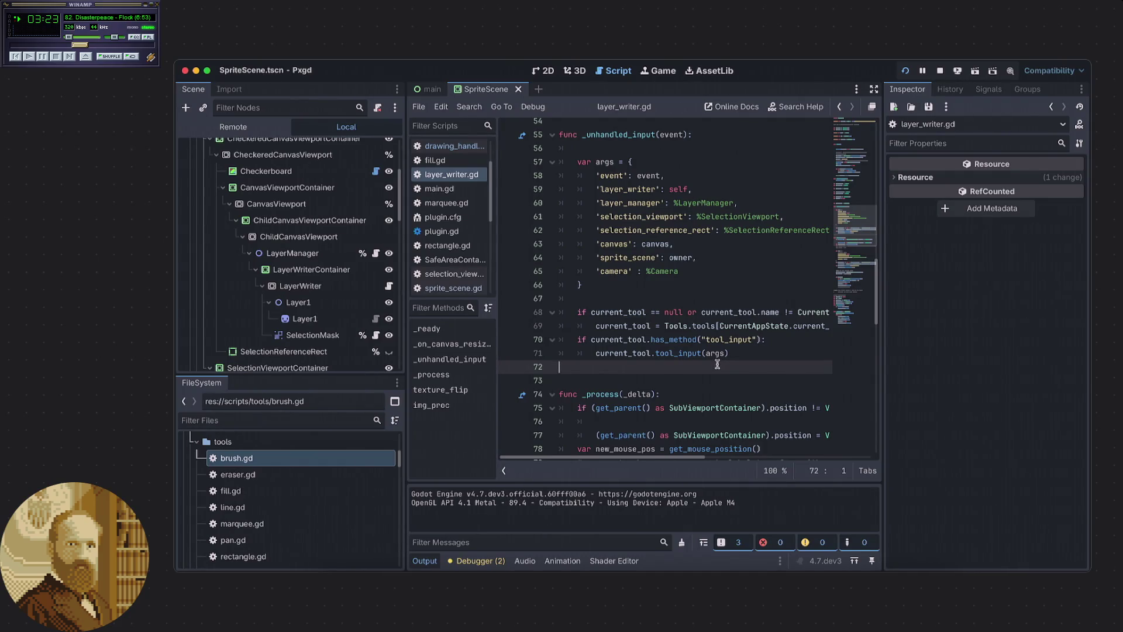
{"action": "scroll", "coordinate": [717, 364], "scroll_direction": "down", "scroll_amount": 1}
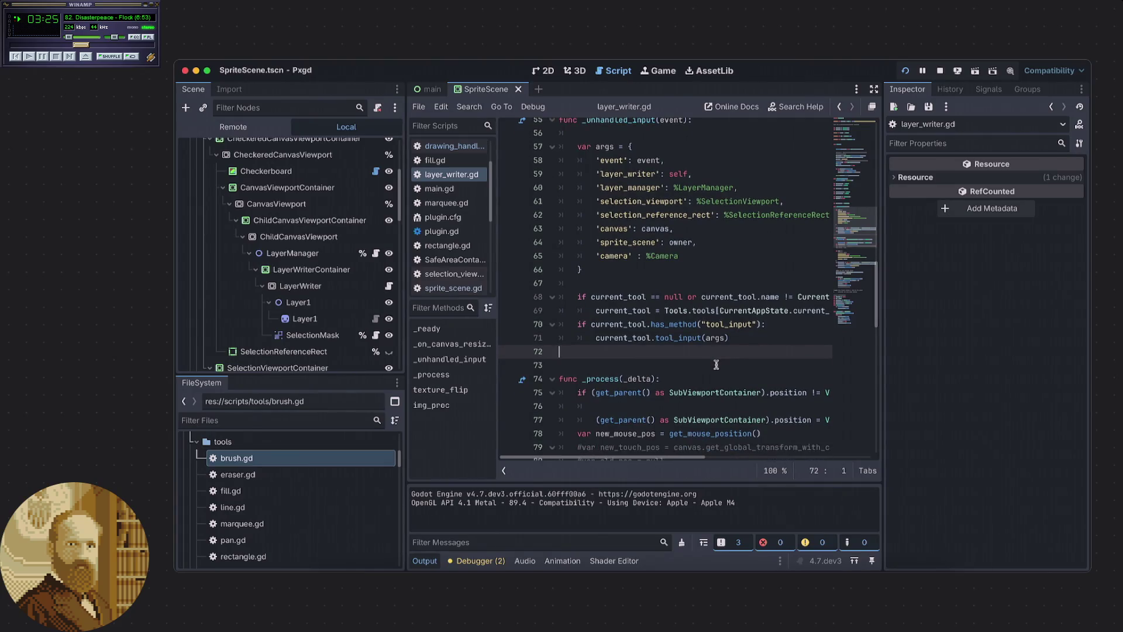
{"action": "scroll", "coordinate": [717, 361], "scroll_direction": "down", "scroll_amount": 1}
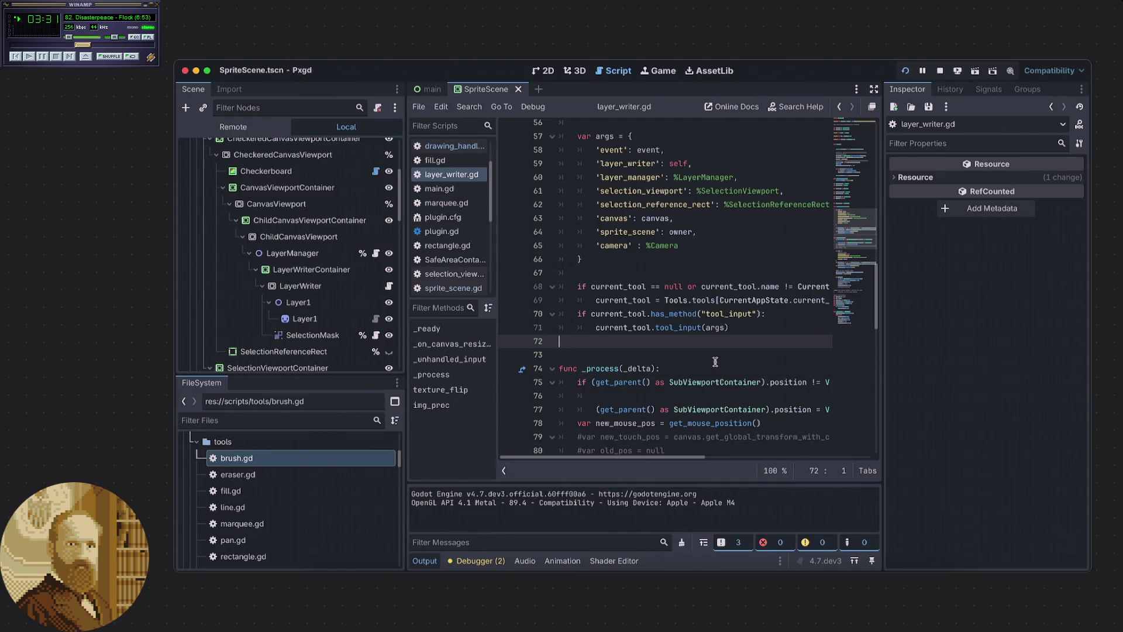
{"action": "scroll", "coordinate": [715, 362], "scroll_direction": "down", "scroll_amount": 1}
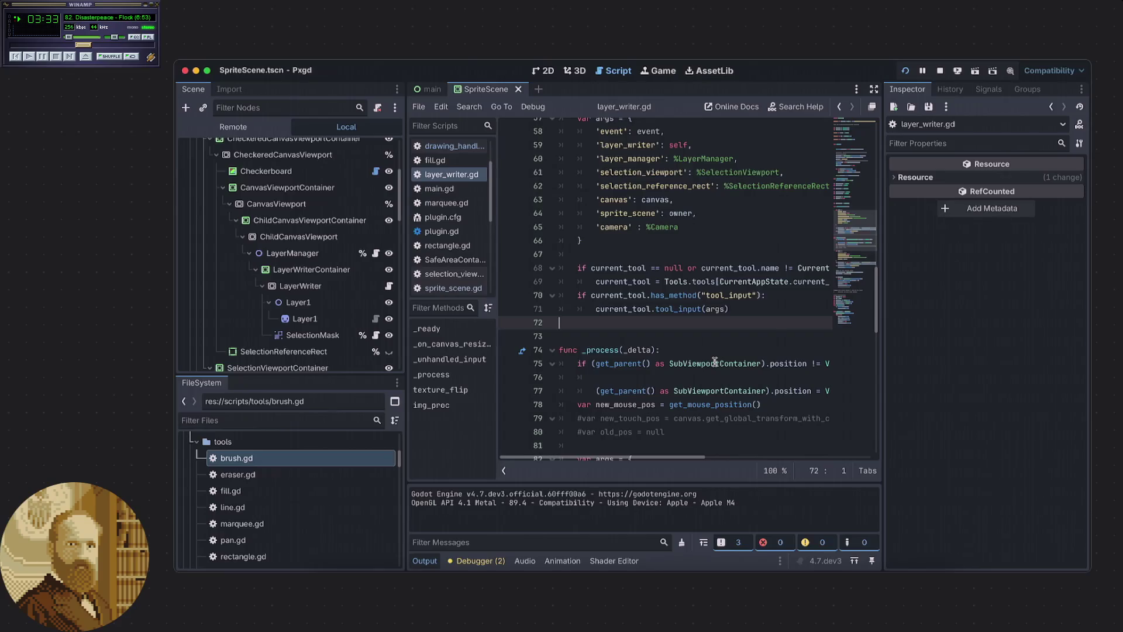
{"action": "scroll", "coordinate": [715, 362], "scroll_direction": "up", "scroll_amount": 3}
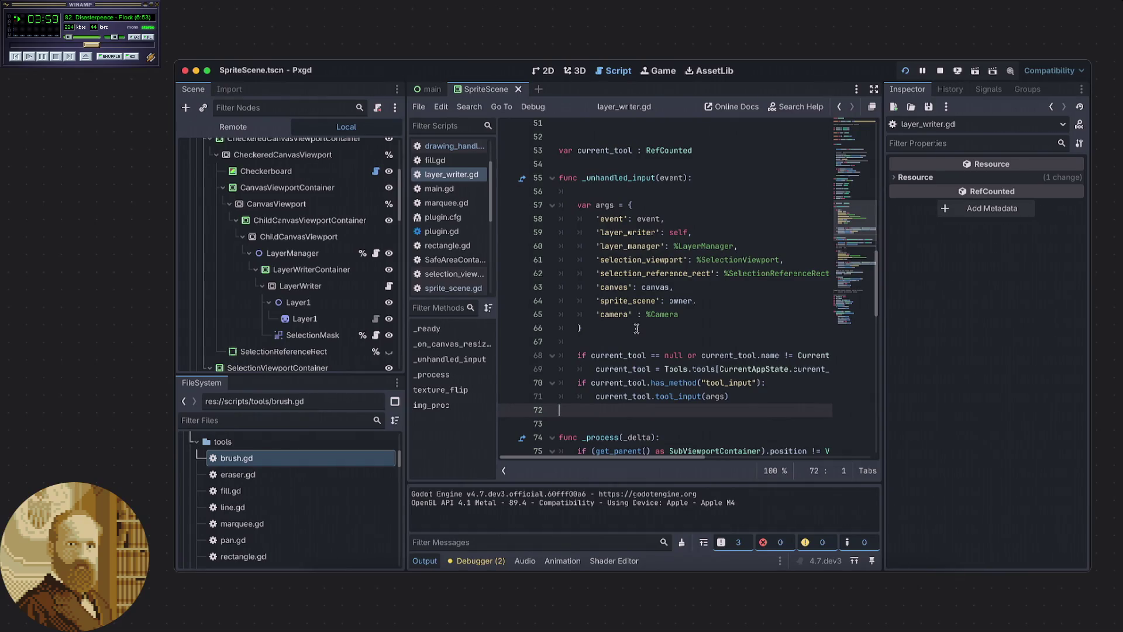
{"action": "scroll", "coordinate": [636, 328], "scroll_direction": "down", "scroll_amount": 1}
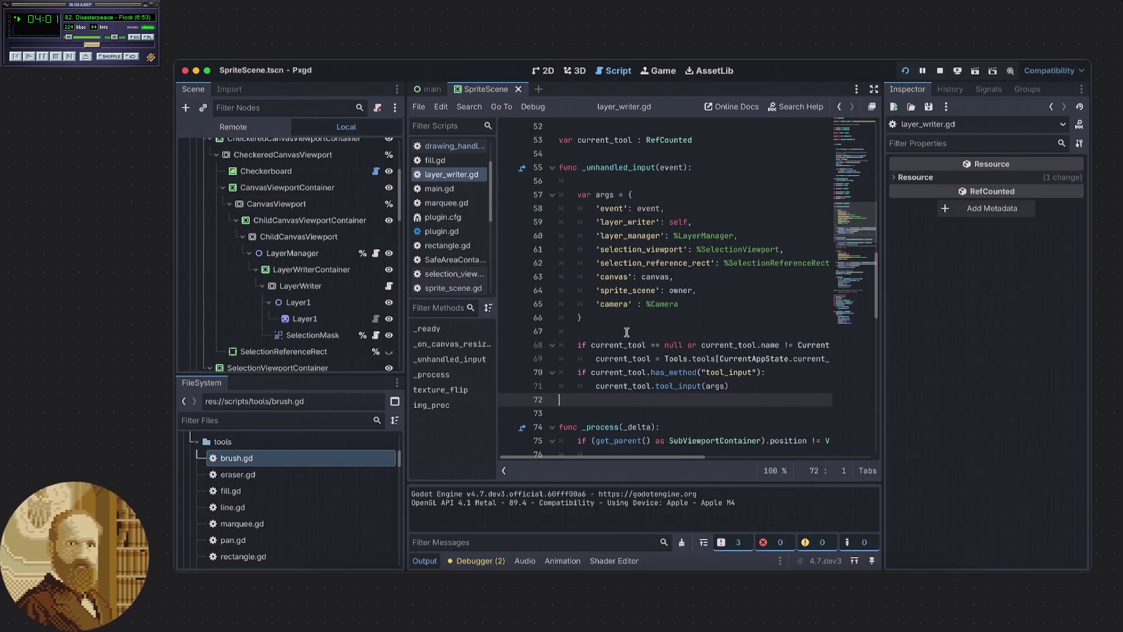
{"action": "left_click", "coordinate": [625, 331]}
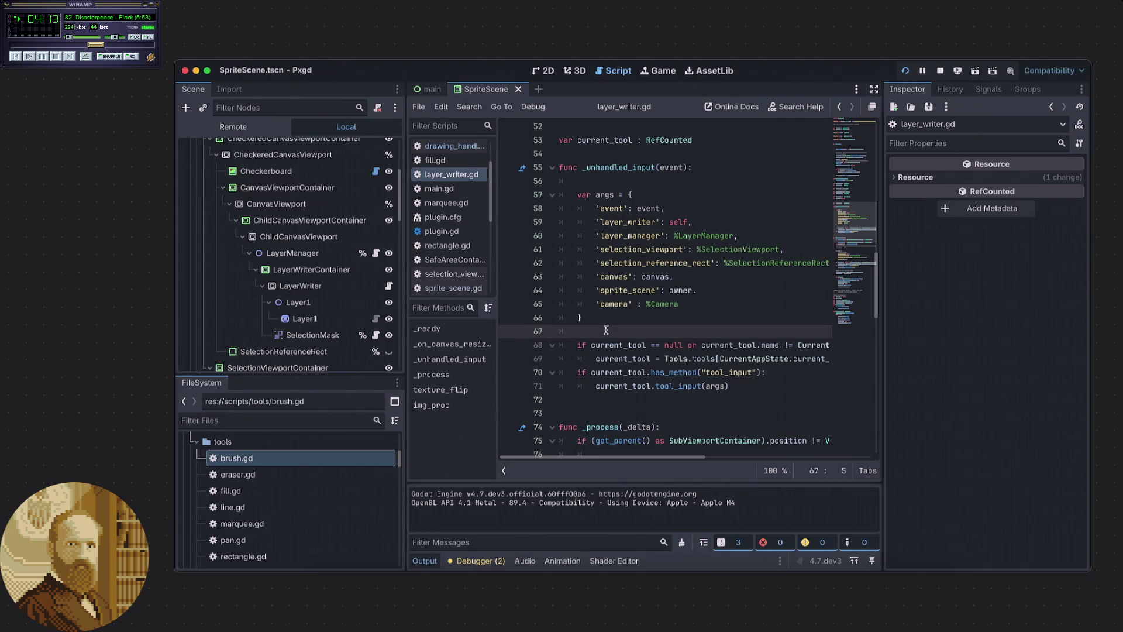
{"action": "scroll", "coordinate": [605, 330], "scroll_direction": "down", "scroll_amount": 1}
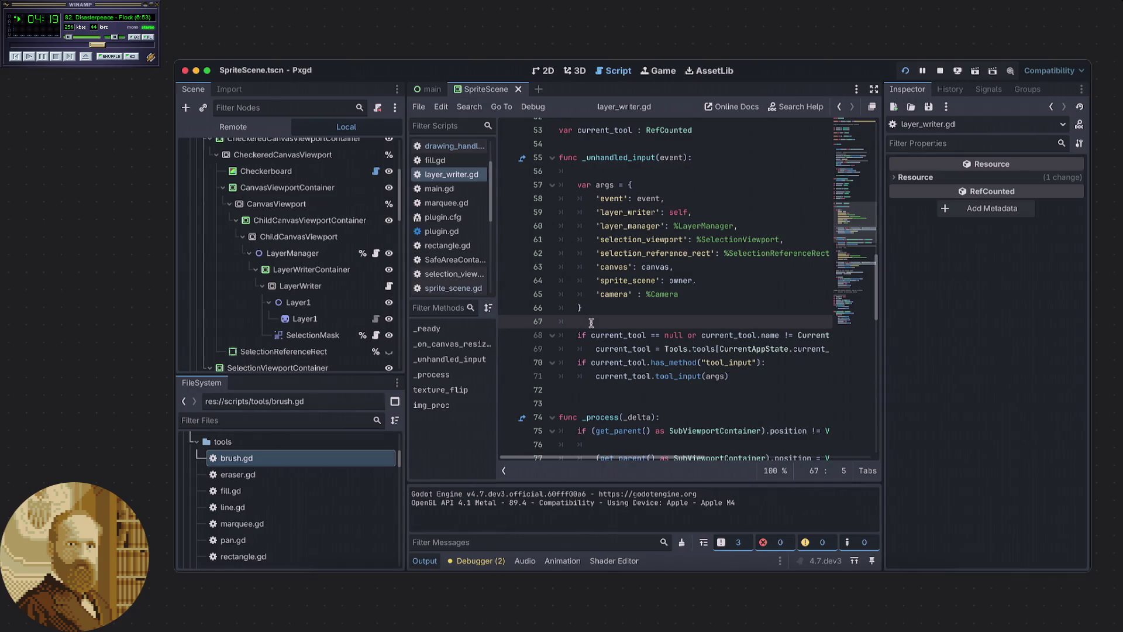
{"action": "scroll", "coordinate": [590, 322], "scroll_direction": "down", "scroll_amount": 2}
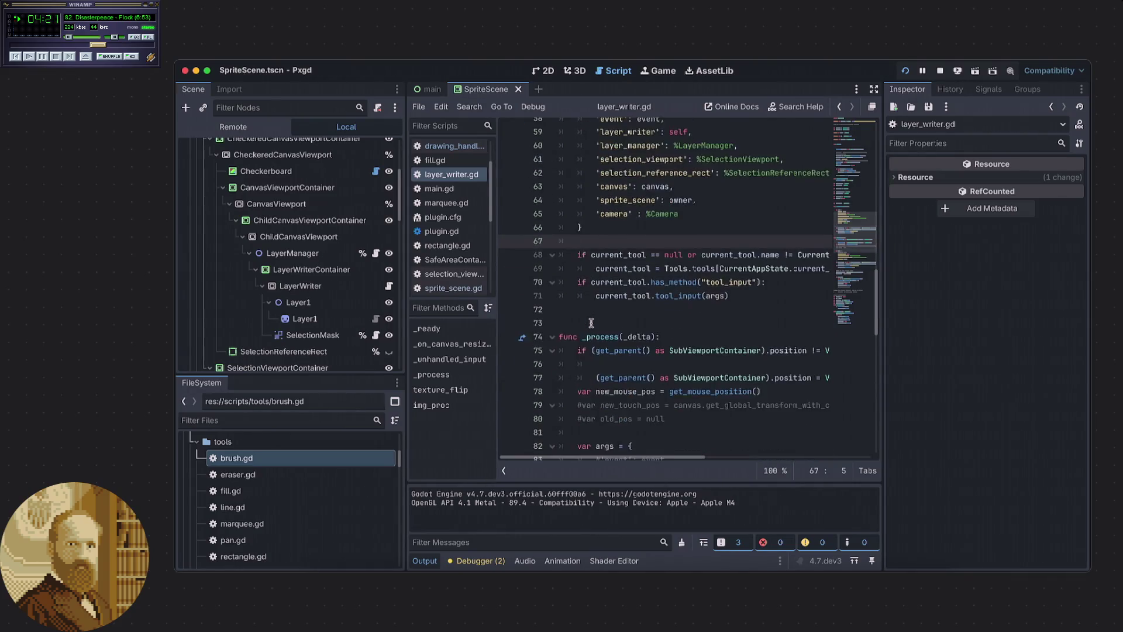
{"action": "scroll", "coordinate": [590, 322], "scroll_direction": "up", "scroll_amount": 3}
{"action": "left_click", "coordinate": [599, 333]}
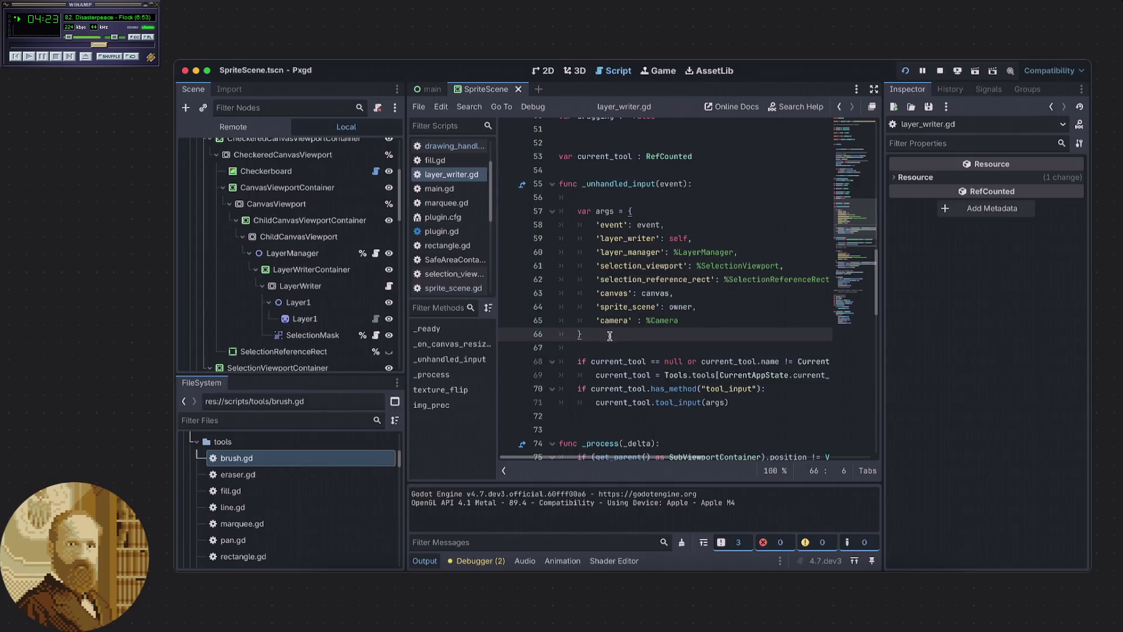
{"action": "left_click", "coordinate": [744, 401]}
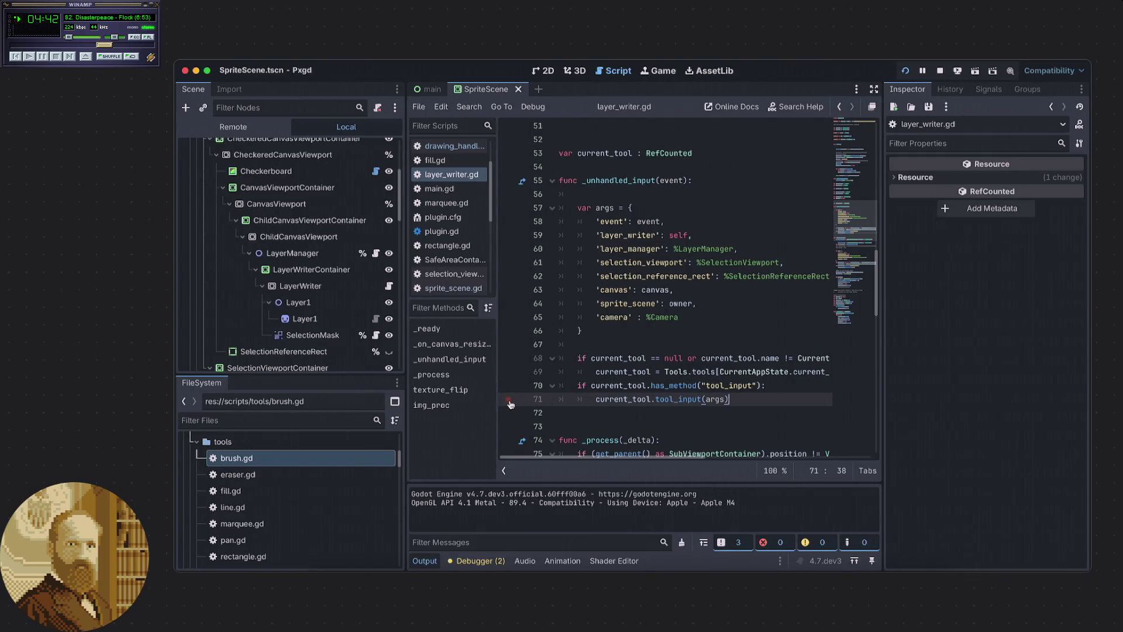
Add a line 71 breakpoint, rerun Pxgd to hit it, then remove it and end the session.
{"action": "left_click", "coordinate": [509, 401]}
{"action": "left_click", "coordinate": [940, 71]}
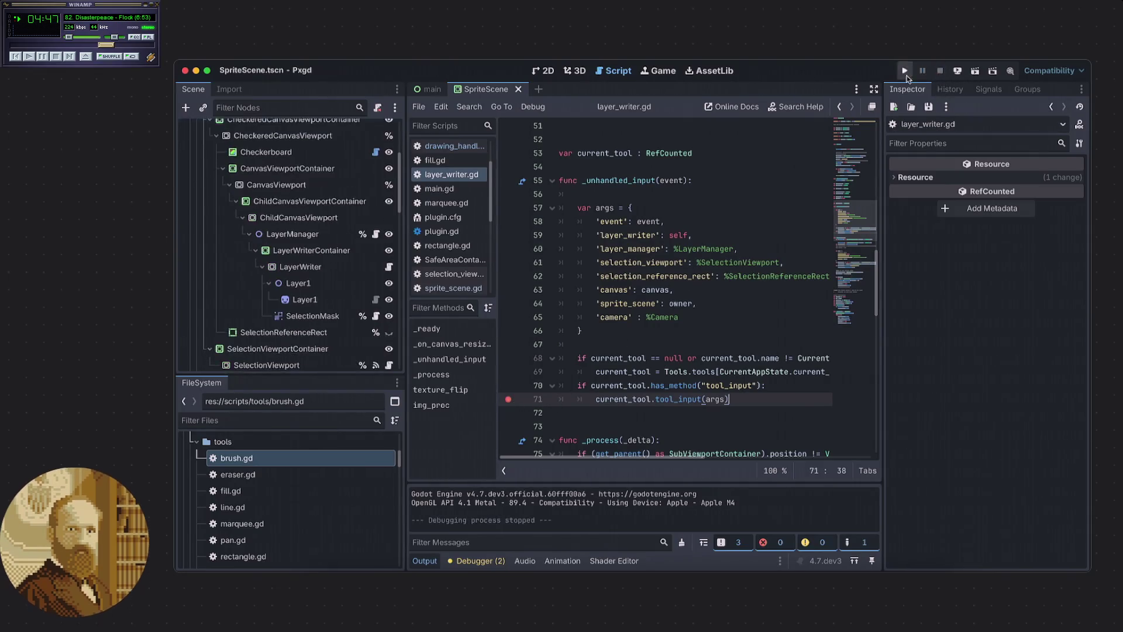
{"action": "left_click", "coordinate": [904, 71]}
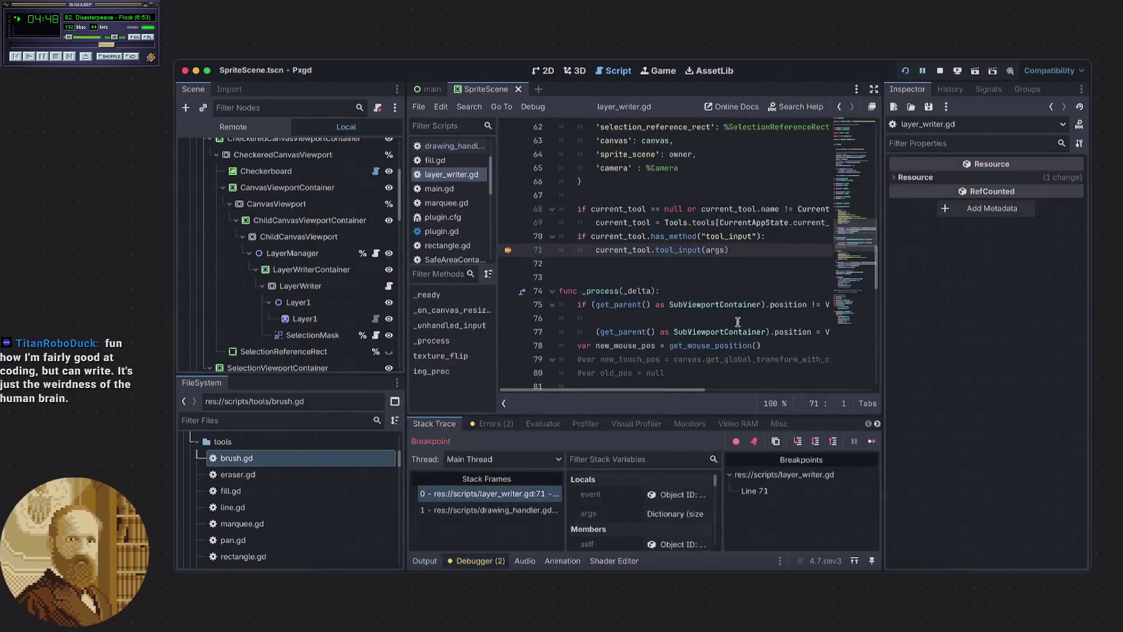
{"action": "left_click", "coordinate": [508, 250]}
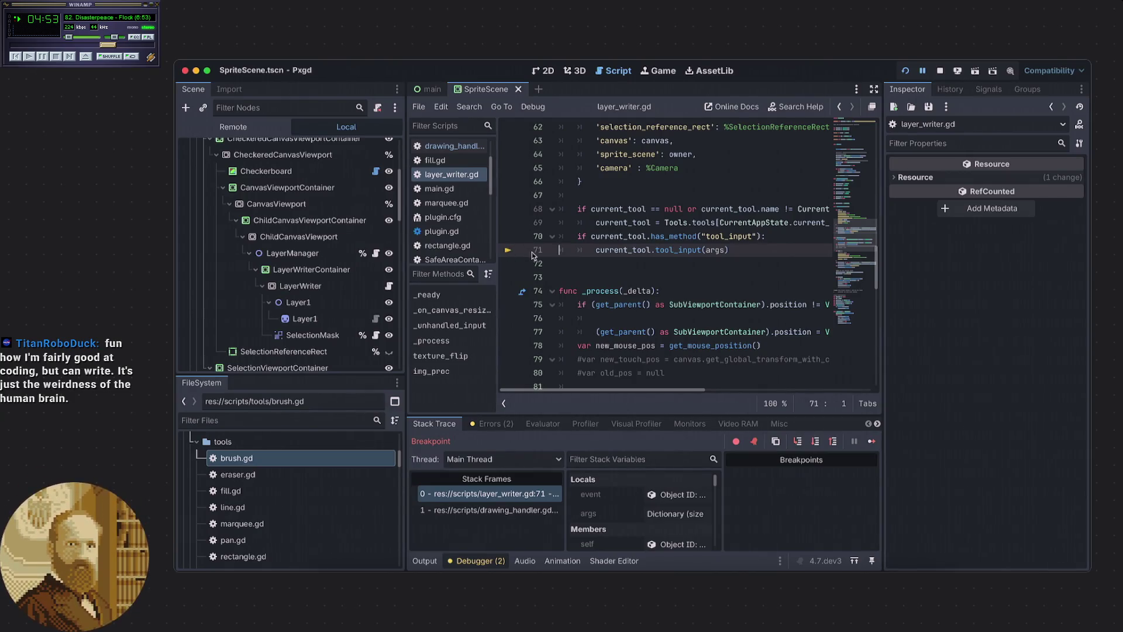
{"action": "left_click", "coordinate": [939, 70]}
{"action": "scroll", "coordinate": [698, 277], "scroll_direction": "up", "scroll_amount": 2}
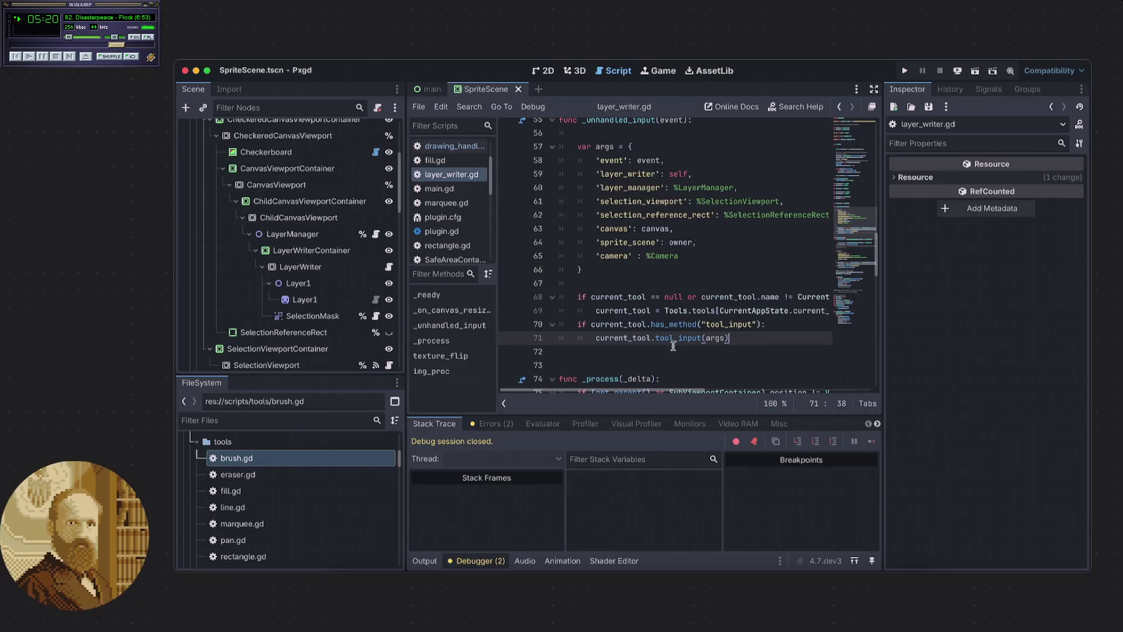
Put the caret after line 71's tool_input(args) call and insert an indented blank line below it.
{"action": "scroll", "coordinate": [717, 342], "scroll_direction": "down", "scroll_amount": 1}
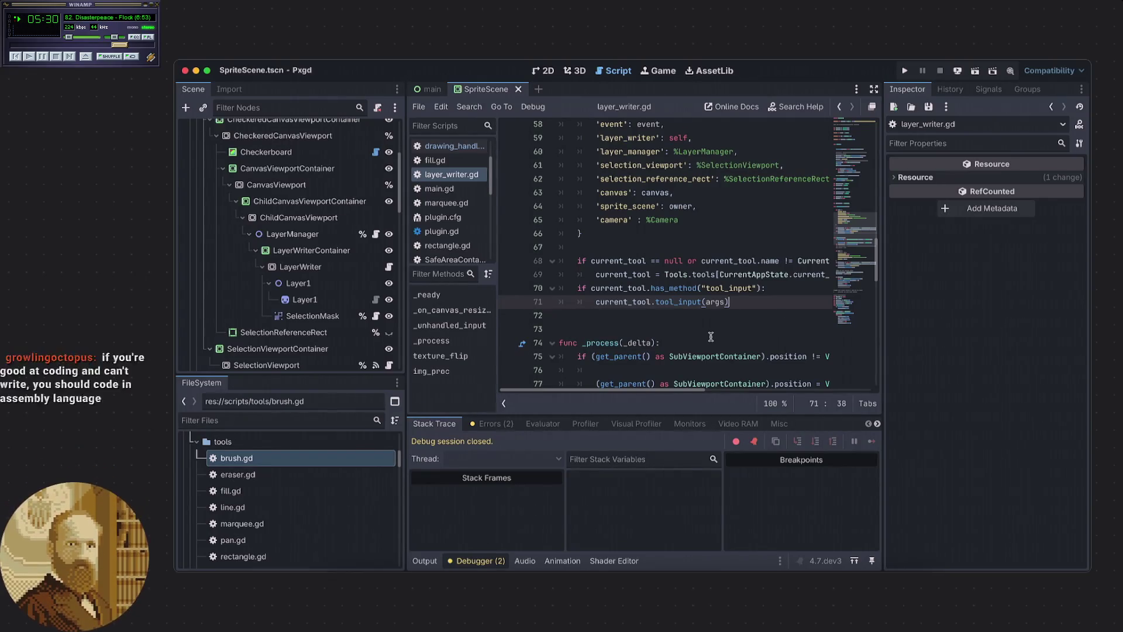
{"action": "left_click", "coordinate": [695, 315]}
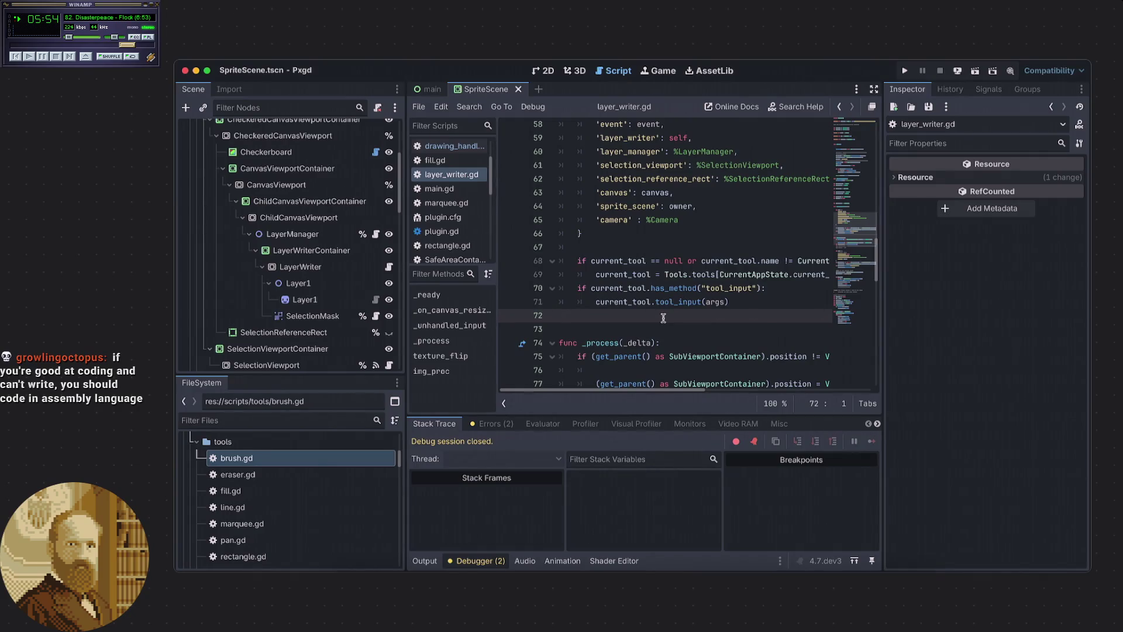
{"action": "left_click", "coordinate": [731, 302]}
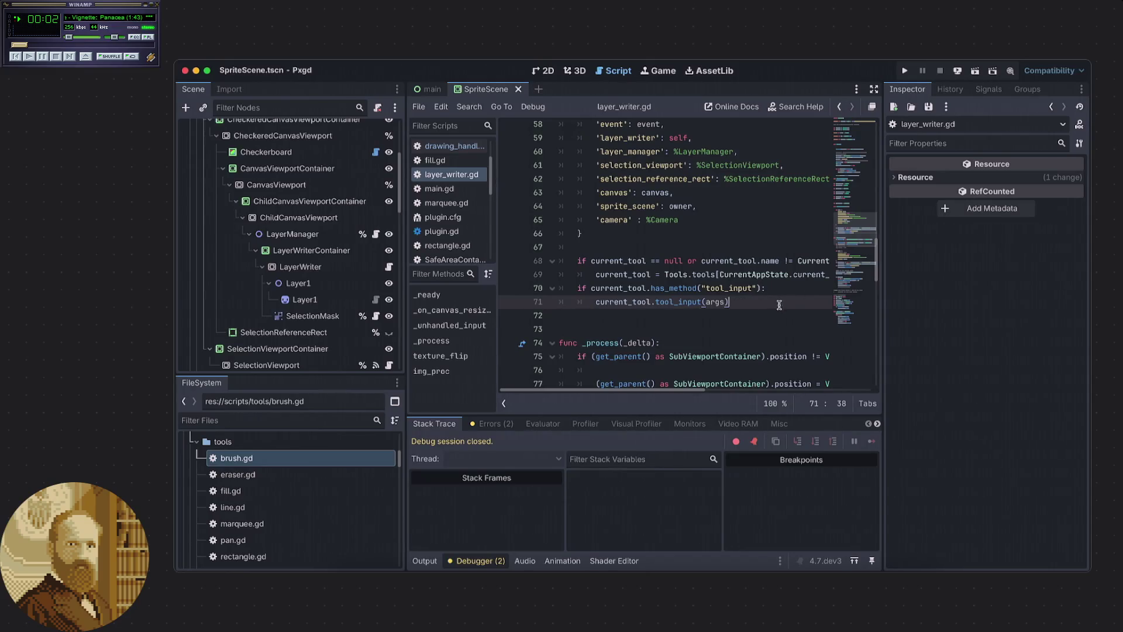
{"action": "left_click", "coordinate": [729, 313]}
{"action": "scroll", "coordinate": [725, 310], "scroll_direction": "down", "scroll_amount": 3}
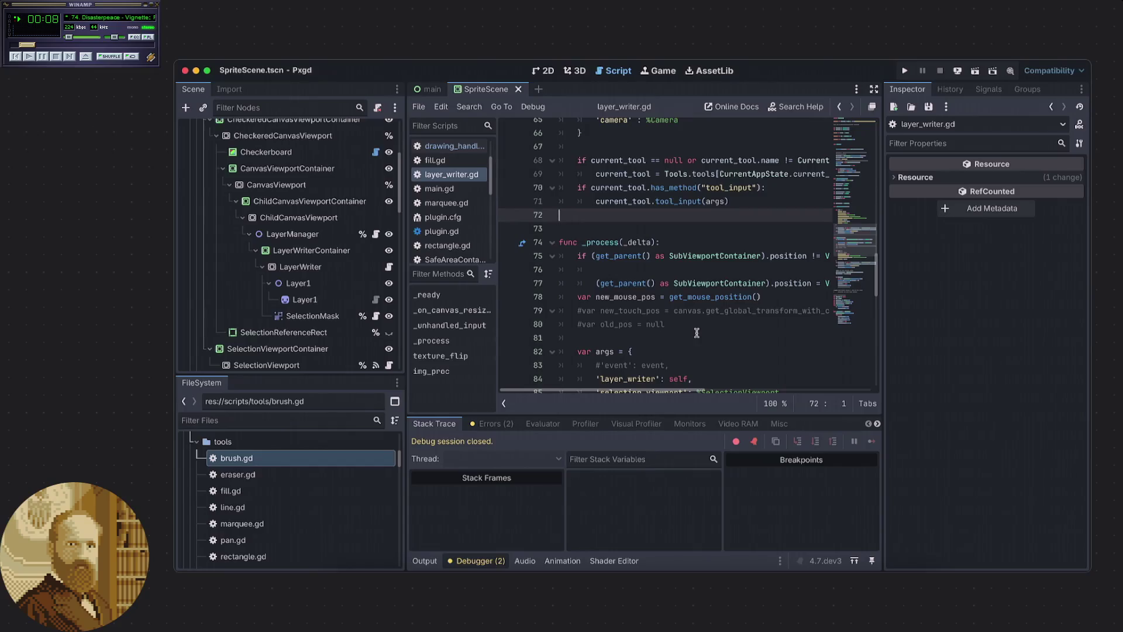
{"action": "scroll", "coordinate": [696, 333], "scroll_direction": "up", "scroll_amount": 3}
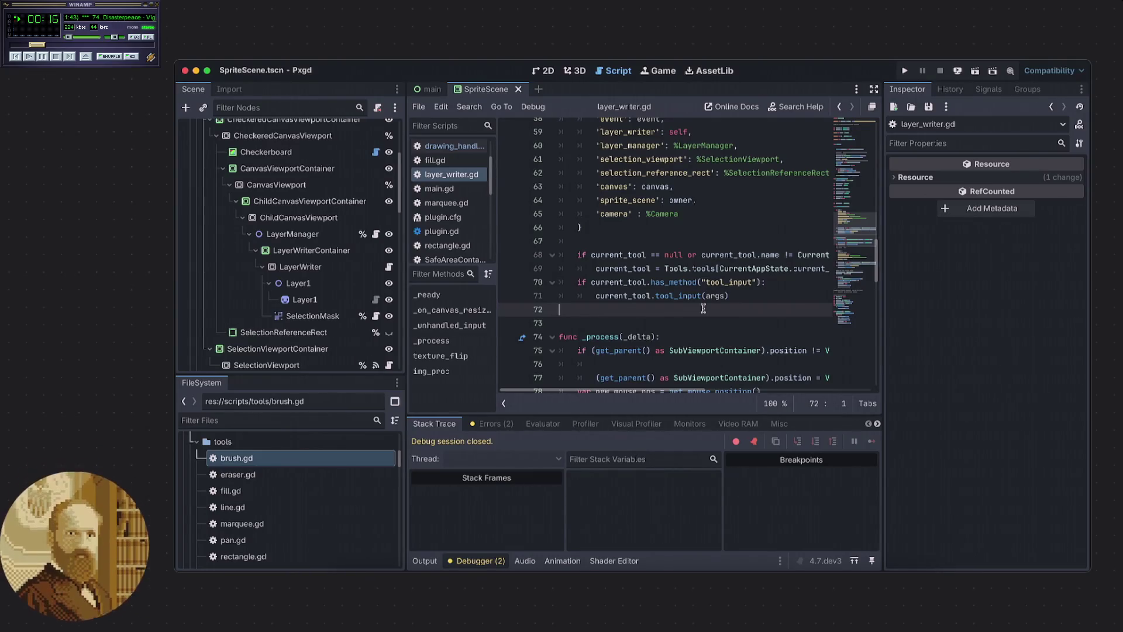
{"action": "left_click", "coordinate": [738, 299]}
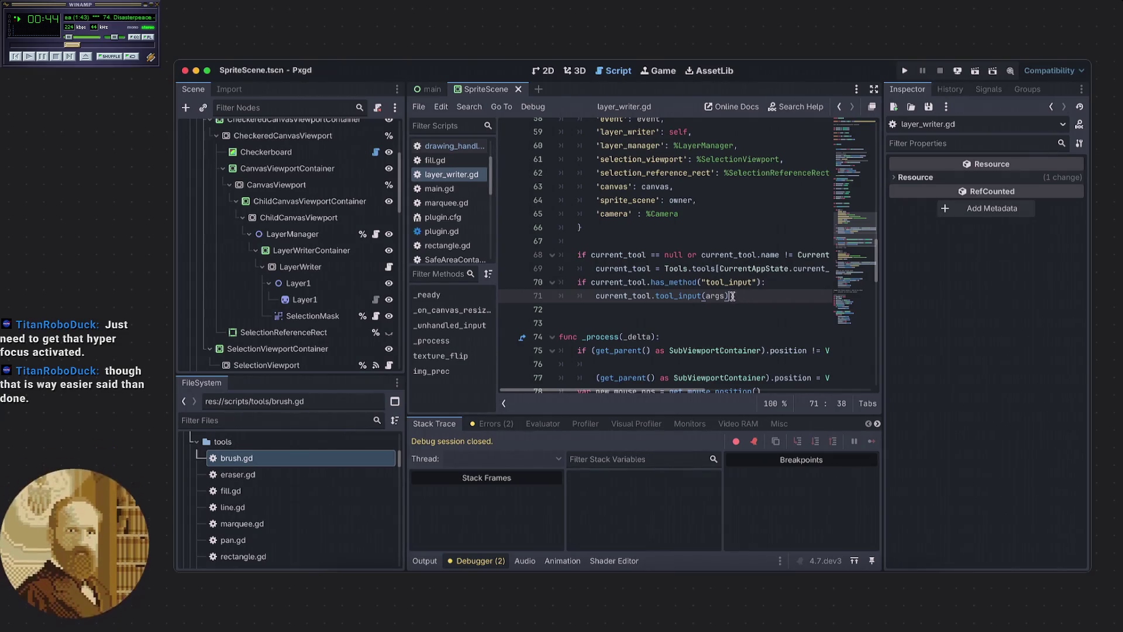
{"action": "key", "text": "Return"}
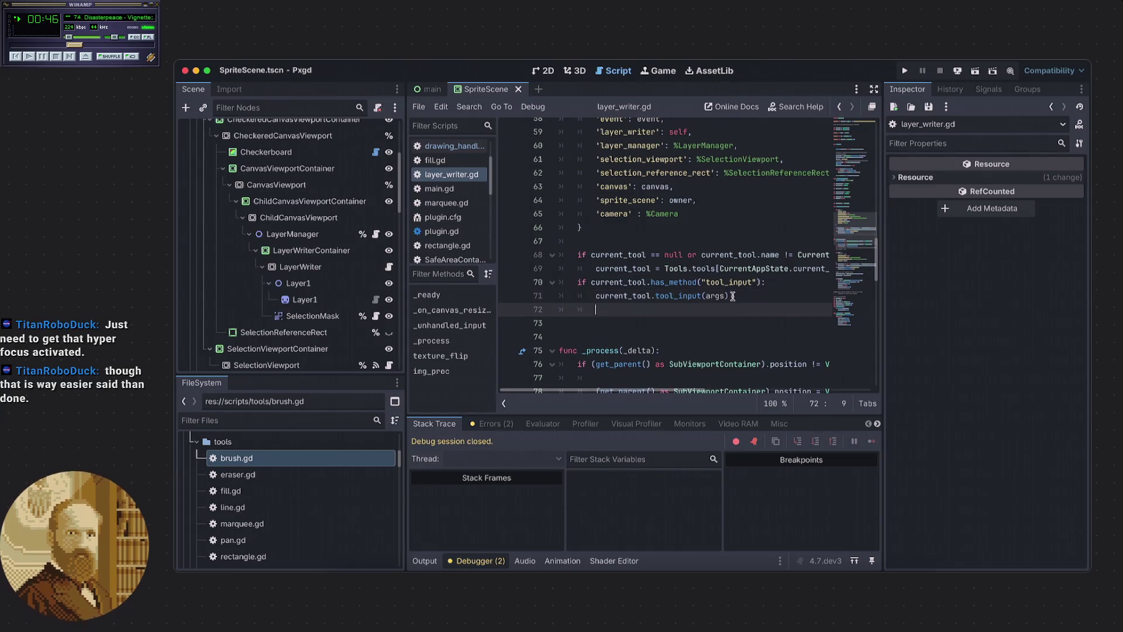
Delete the blank line 72 and save layer_writer.gd.
{"action": "key", "text": "BackSpace"}
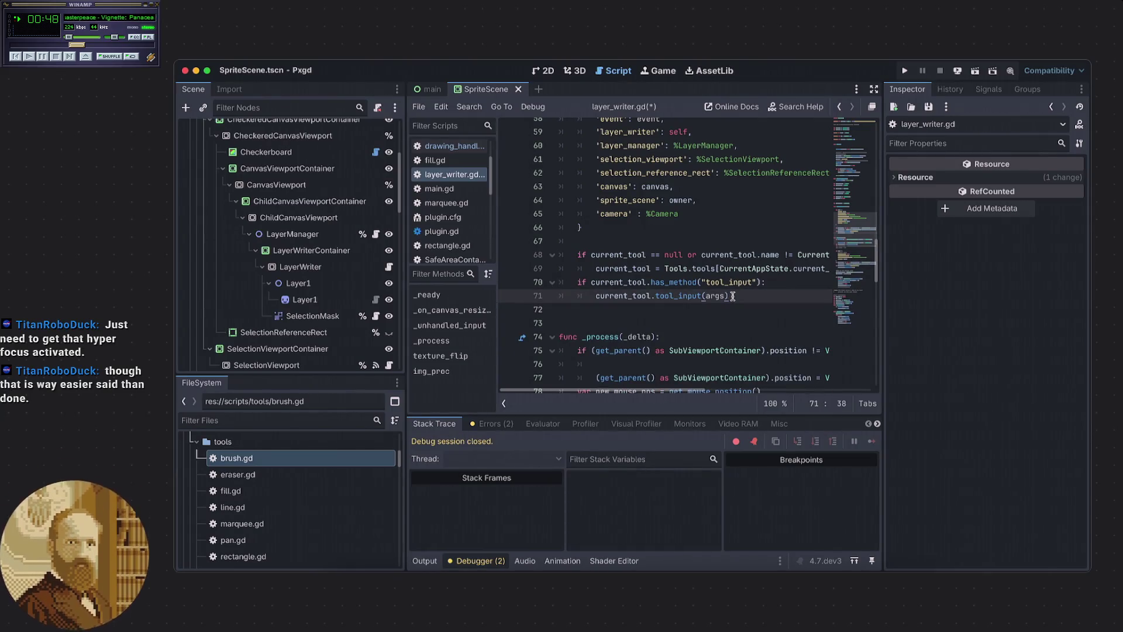
{"action": "key", "text": "ctrl+s"}
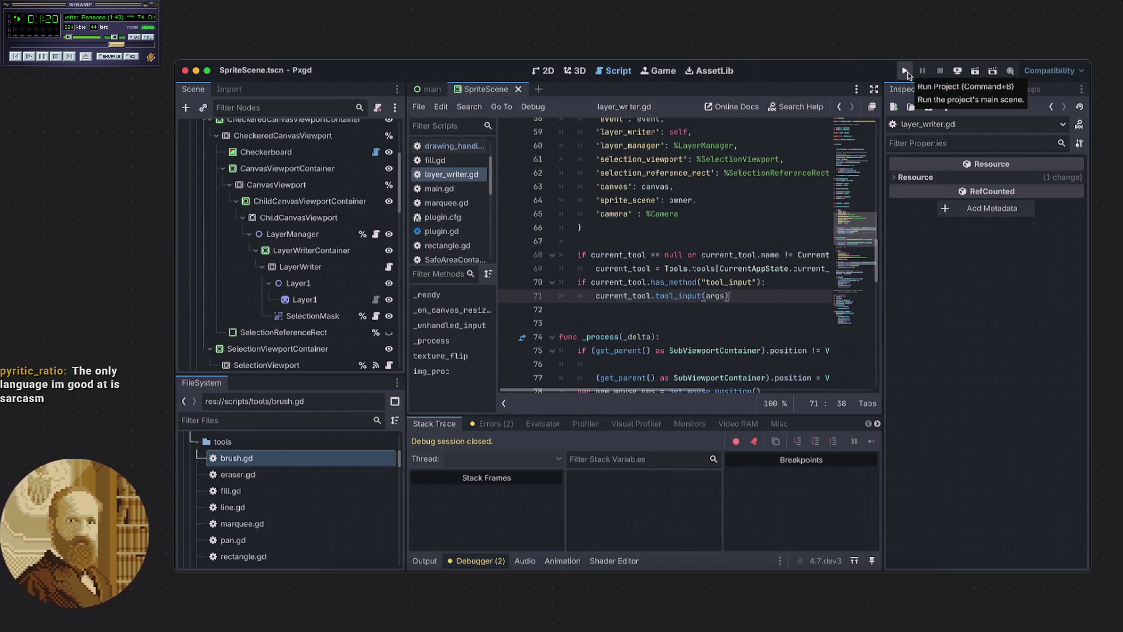
Run the project, draw a freehand curl with the pencil, pick the hand tool, and return to layer_writer.gd.
{"action": "left_click", "coordinate": [906, 71]}
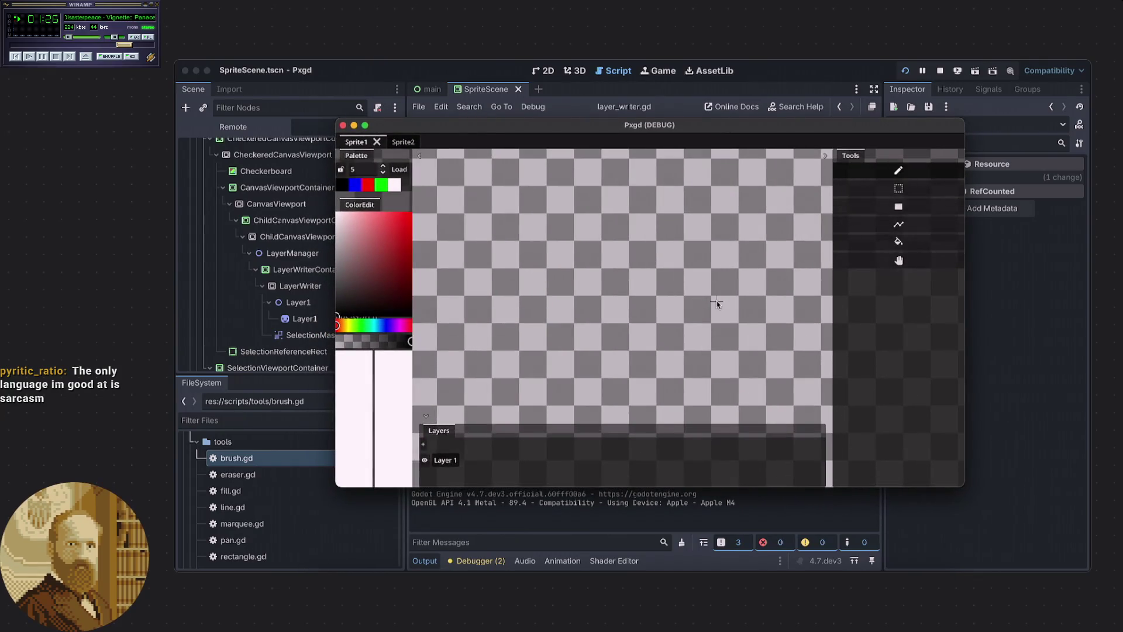
{"action": "mouse_move", "coordinate": [667, 292]}
{"action": "left_mouse_down"}
{"action": "mouse_move", "coordinate": [699, 313]}
{"action": "mouse_move", "coordinate": [727, 291]}
{"action": "left_mouse_up"}
{"action": "scroll", "coordinate": [723, 252], "scroll_direction": "right", "scroll_amount": 3}
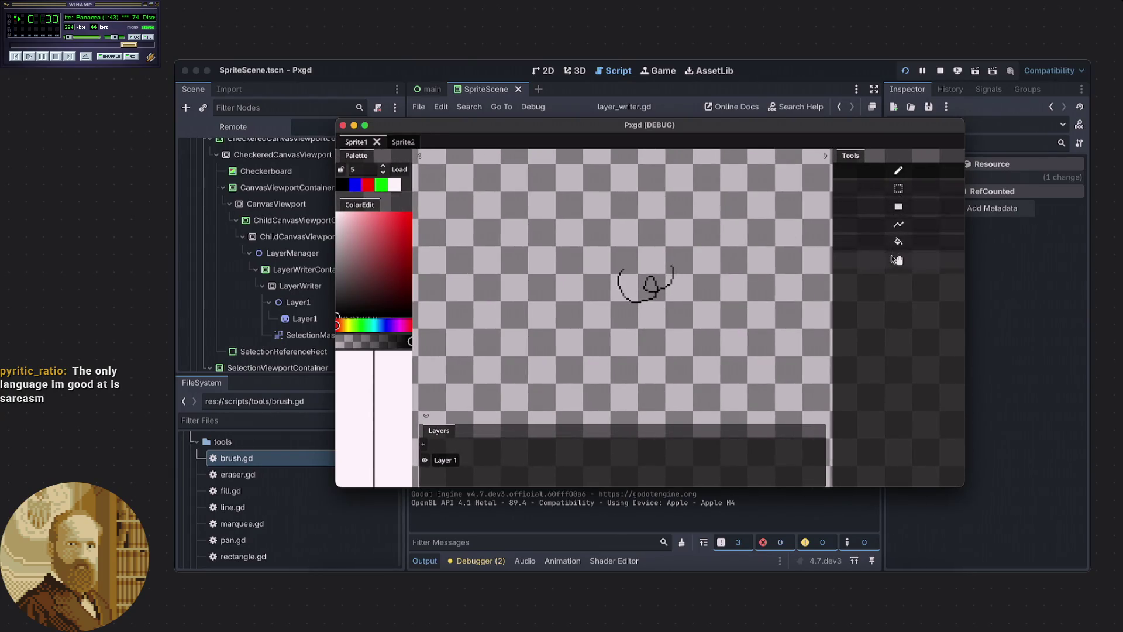
{"action": "left_click", "coordinate": [835, 261]}
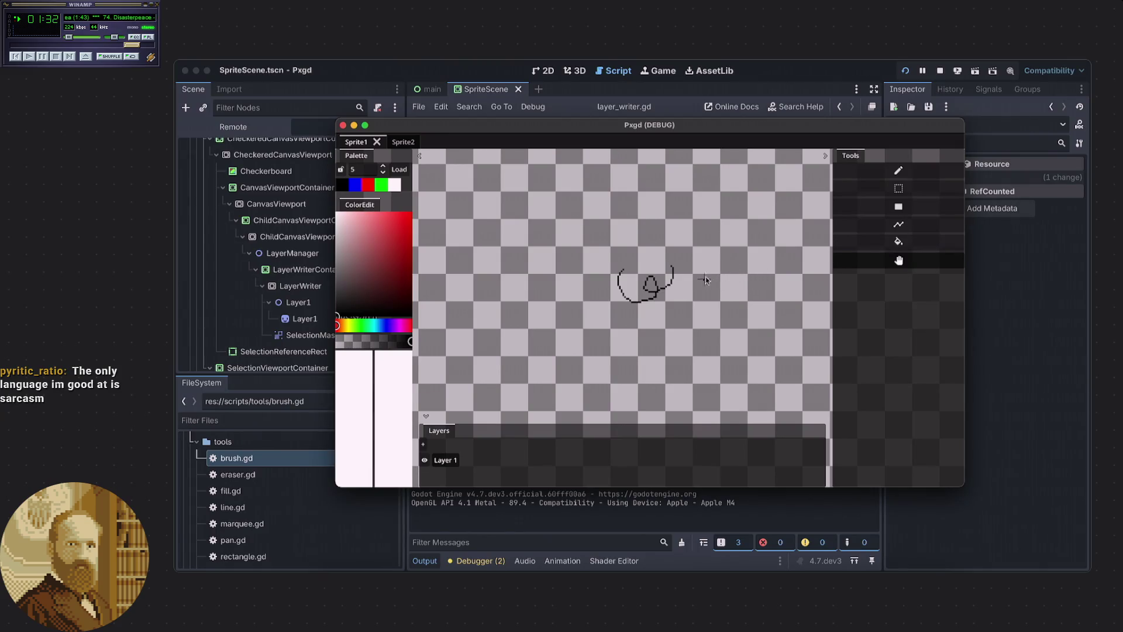
{"action": "left_click", "coordinate": [1058, 294]}
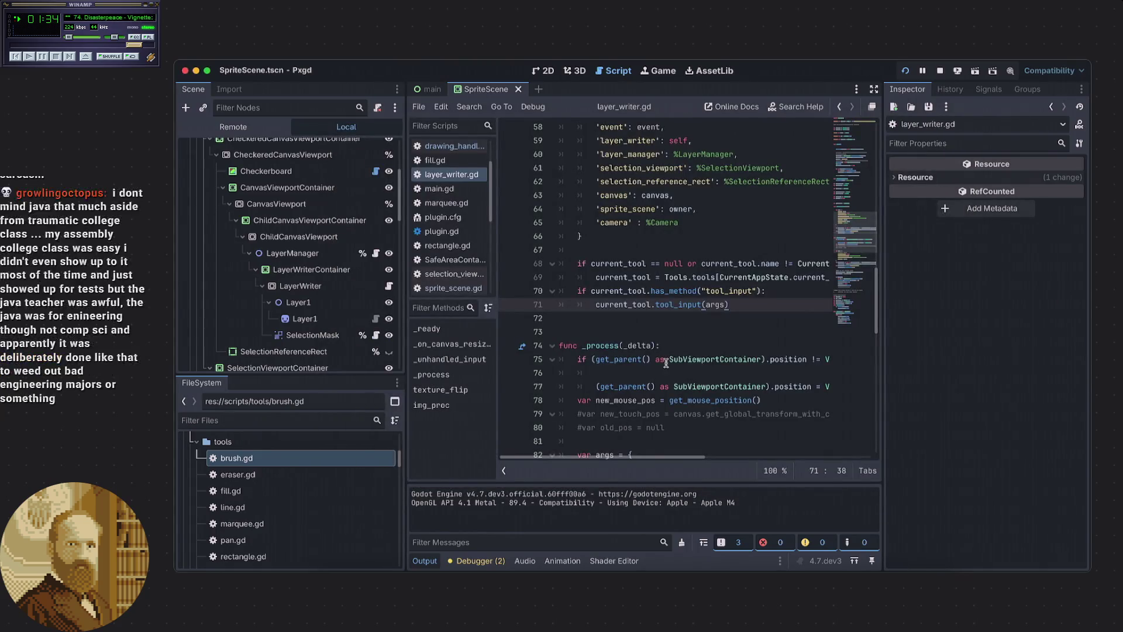
{"action": "left_click", "coordinate": [633, 321]}
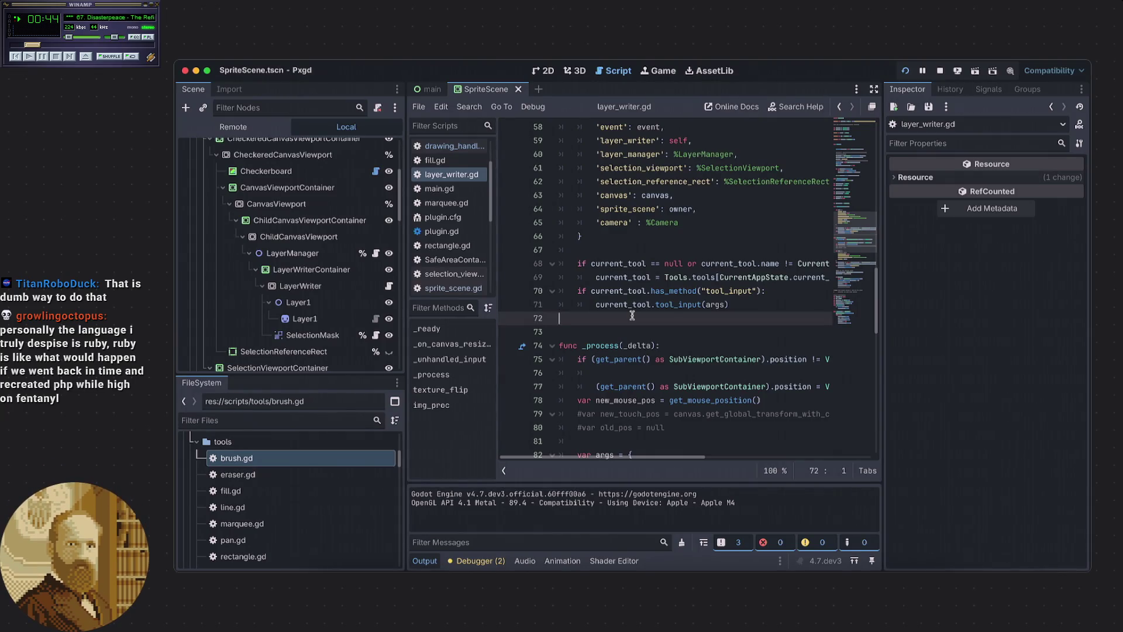
{"action": "scroll", "coordinate": [655, 290], "scroll_direction": "down", "scroll_amount": 1}
{"action": "key", "text": "Up"}
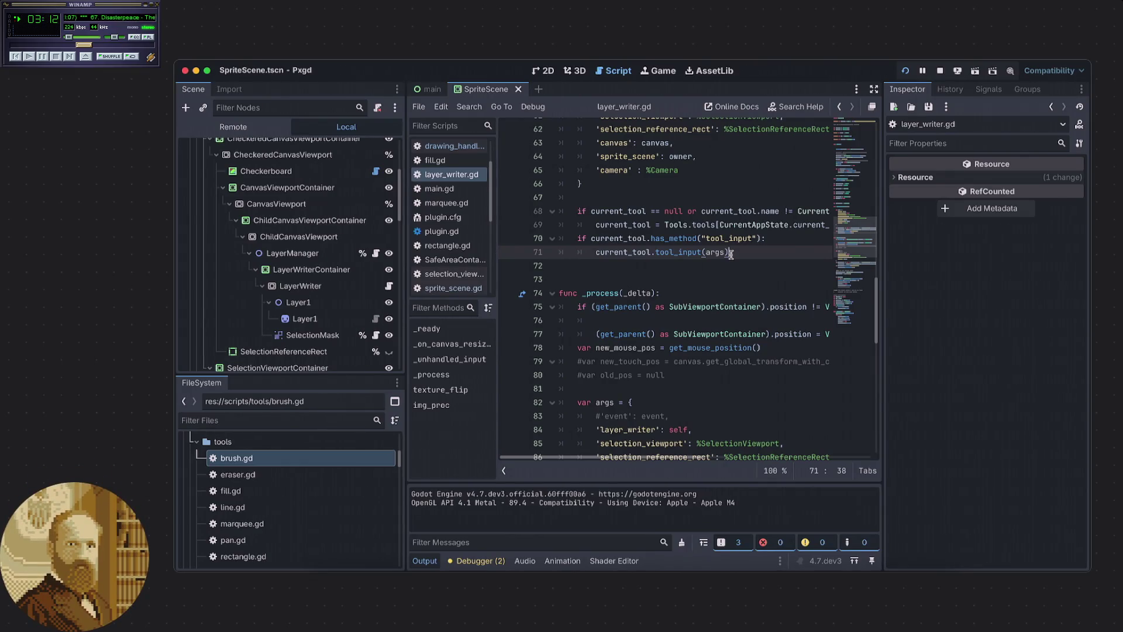
Scroll up in layer_writer.gd to the select_start_pos, select_end_pos, mouse_delta and dragging declarations.
{"action": "scroll", "coordinate": [730, 254], "scroll_direction": "up", "scroll_amount": 5}
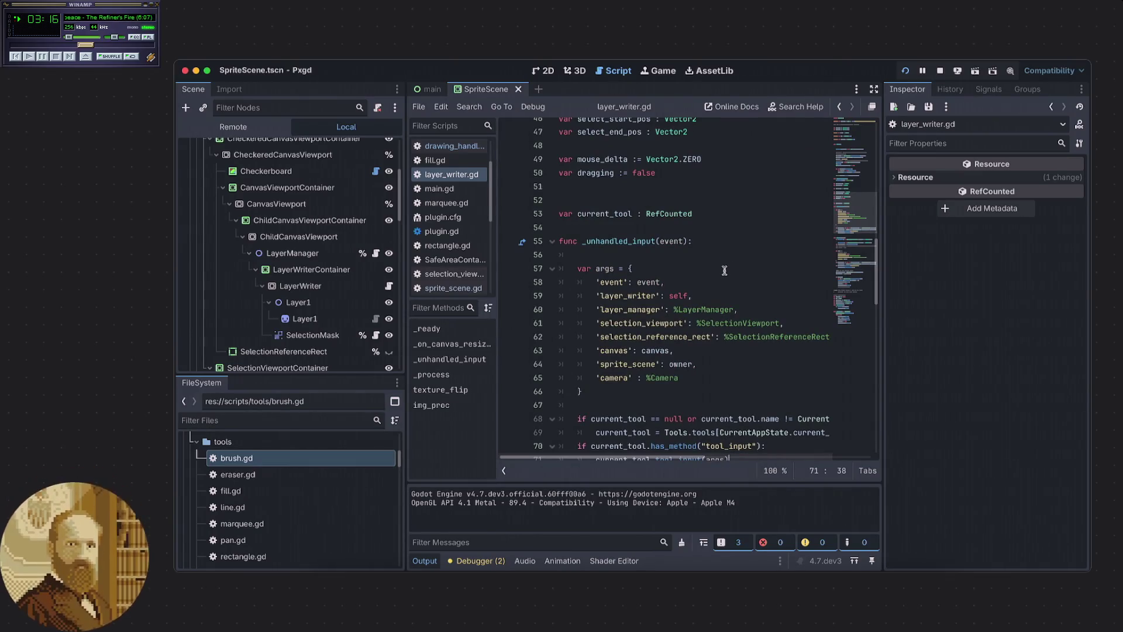
Pan the Pxgd canvas up and left with the hand tool, reselect the pencil, and return to layer_writer.gd.
{"action": "scroll", "coordinate": [724, 270], "scroll_direction": "down", "scroll_amount": 1}
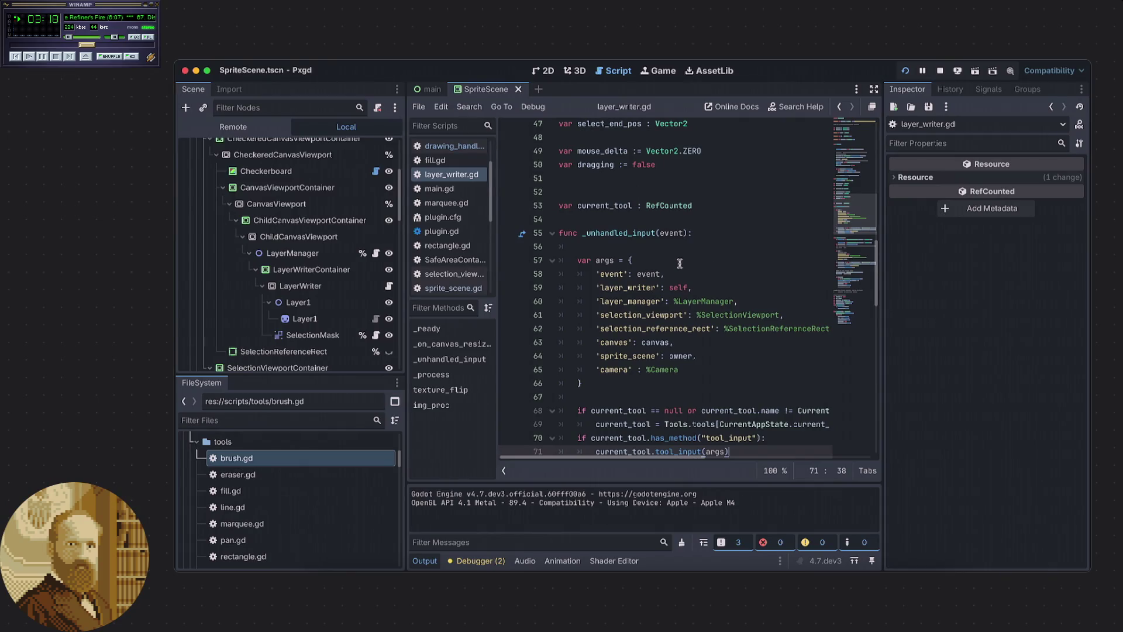
{"action": "scroll", "coordinate": [680, 263], "scroll_direction": "down", "scroll_amount": 2}
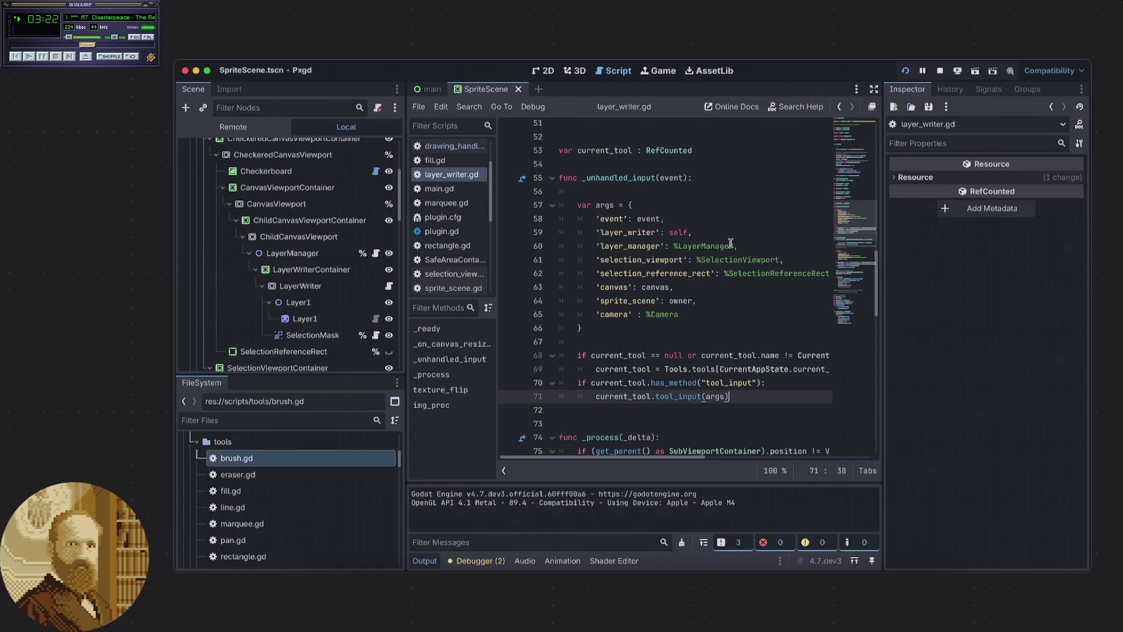
{"action": "mouse_move", "coordinate": [634, 390]}
{"action": "left_click", "coordinate": [772, 576]}
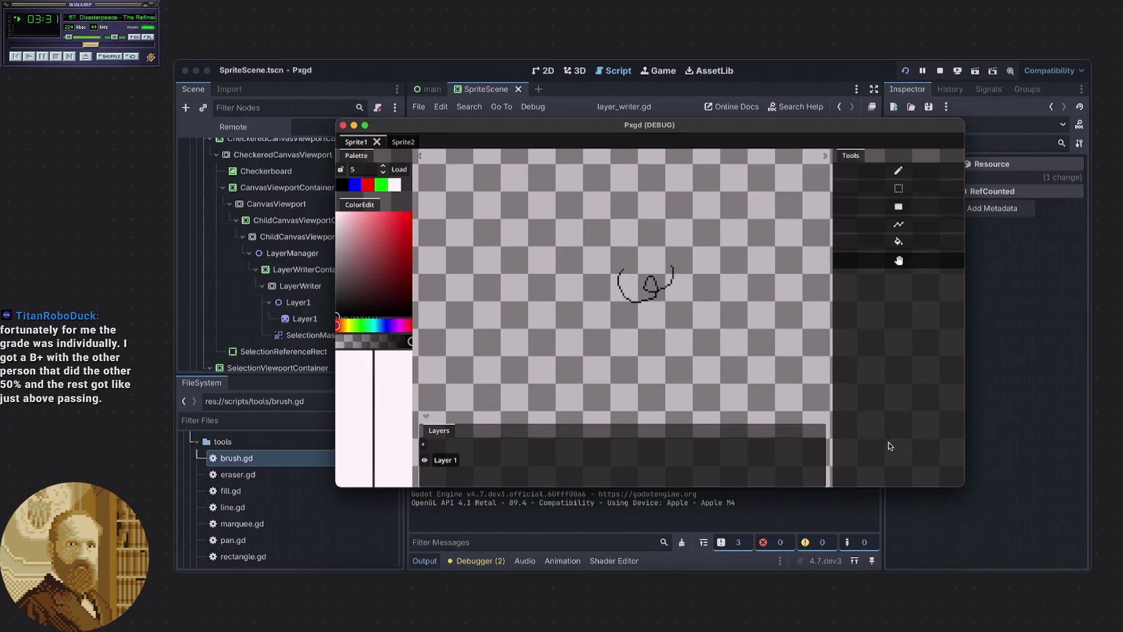
{"action": "left_click_drag", "start_coordinate": [721, 353], "coordinate": [686, 320]}
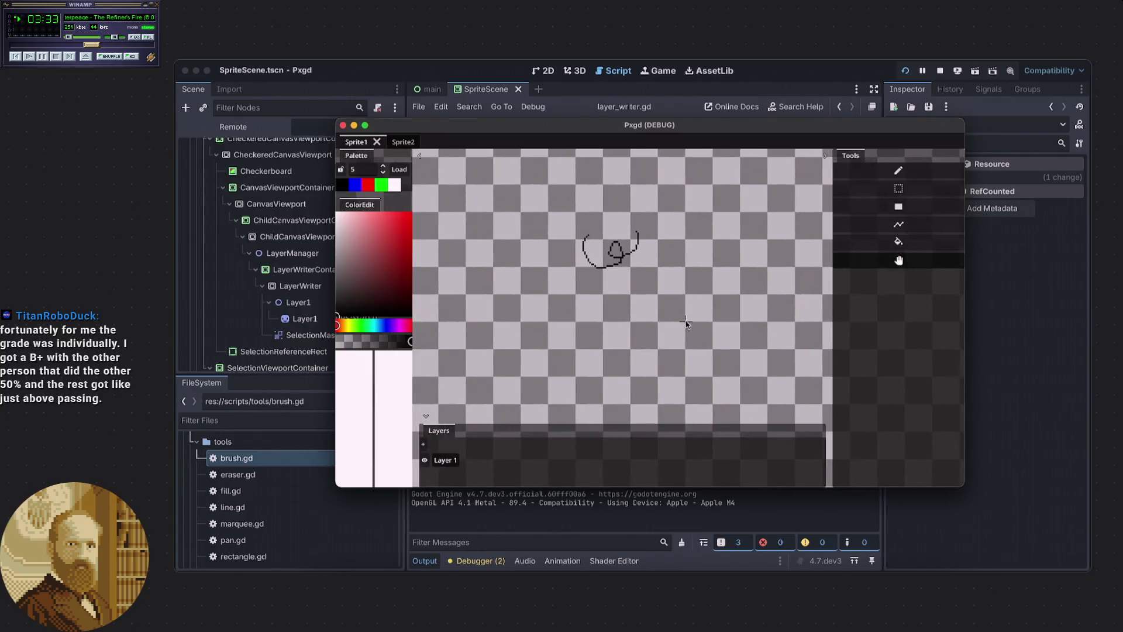
{"action": "left_click", "coordinate": [887, 173]}
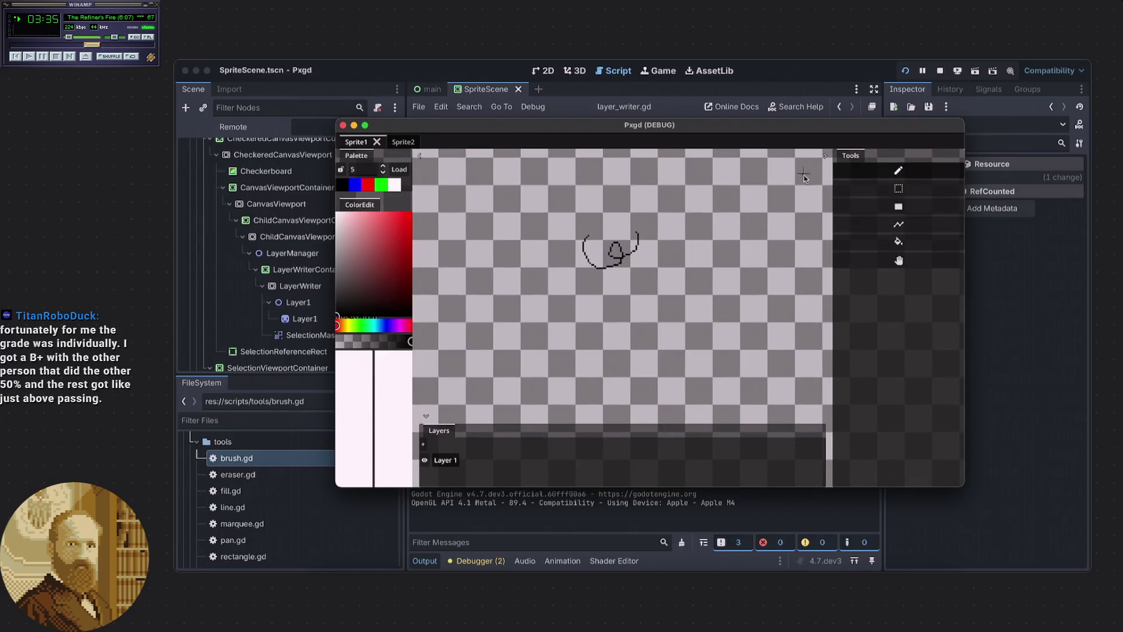
{"action": "left_click", "coordinate": [1006, 333]}
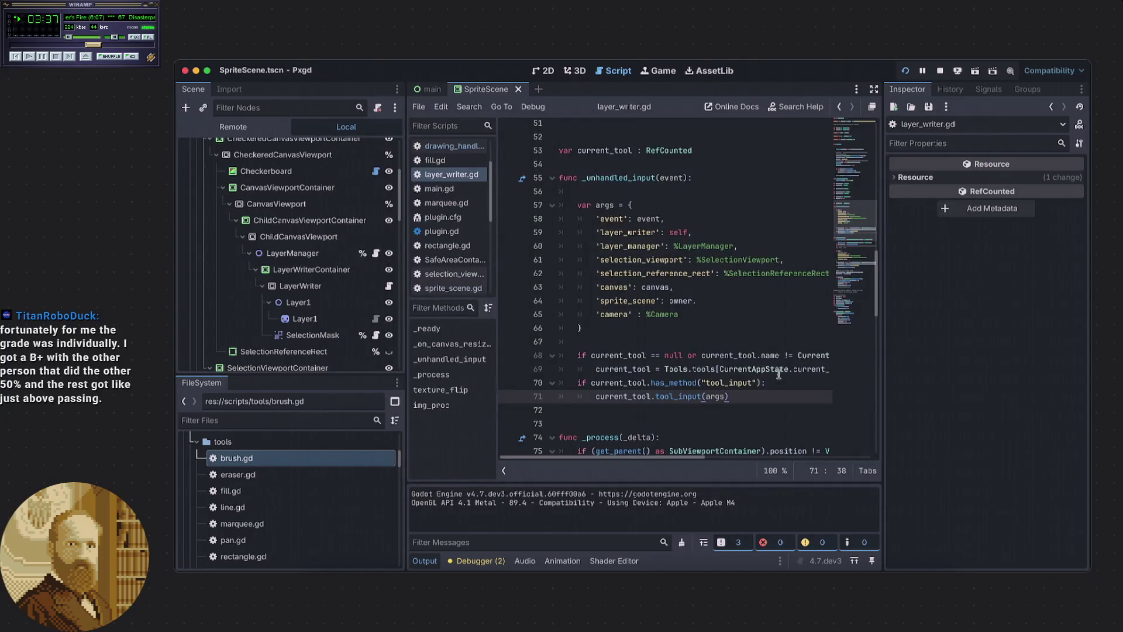
{"action": "left_click", "coordinate": [711, 363]}
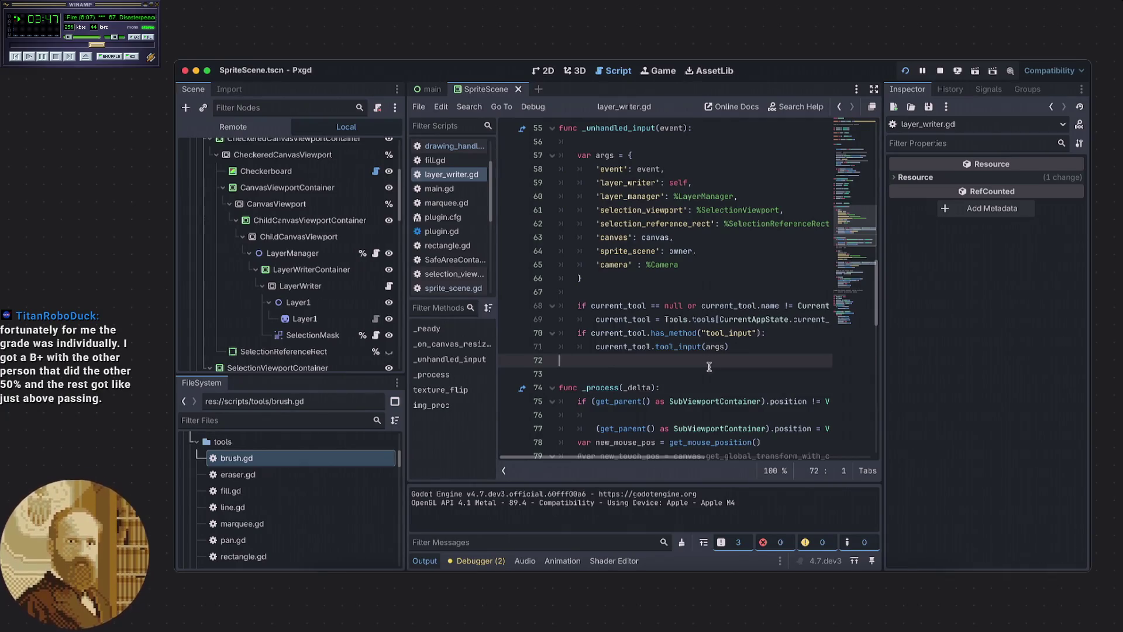
{"action": "scroll", "coordinate": [699, 372], "scroll_direction": "down", "scroll_amount": 1}
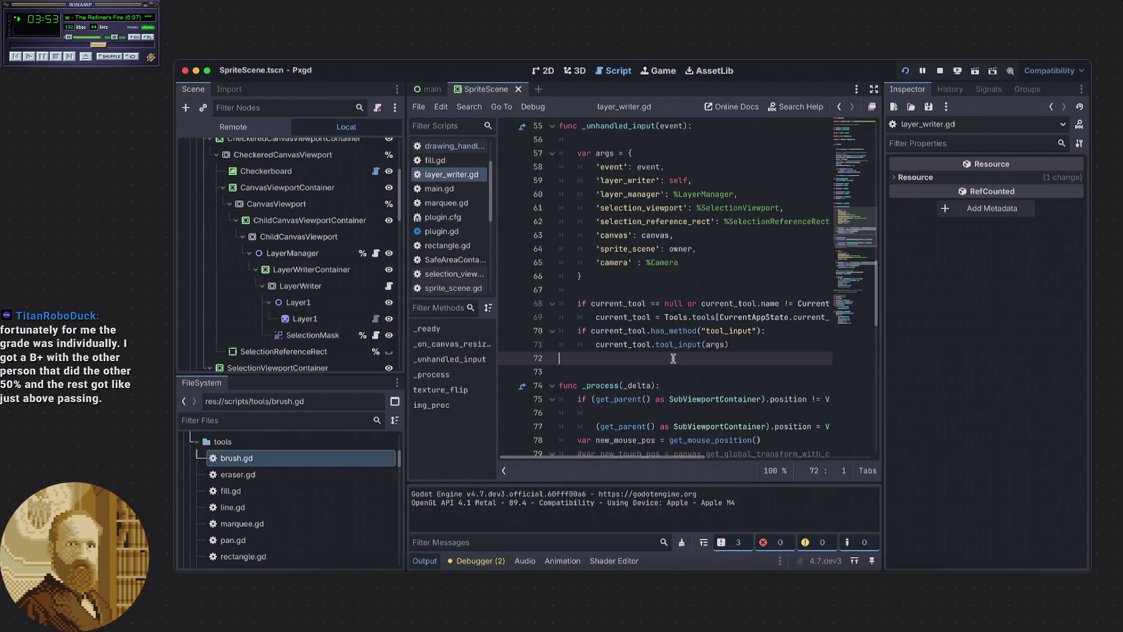
{"action": "scroll", "coordinate": [673, 358], "scroll_direction": "down", "scroll_amount": 1}
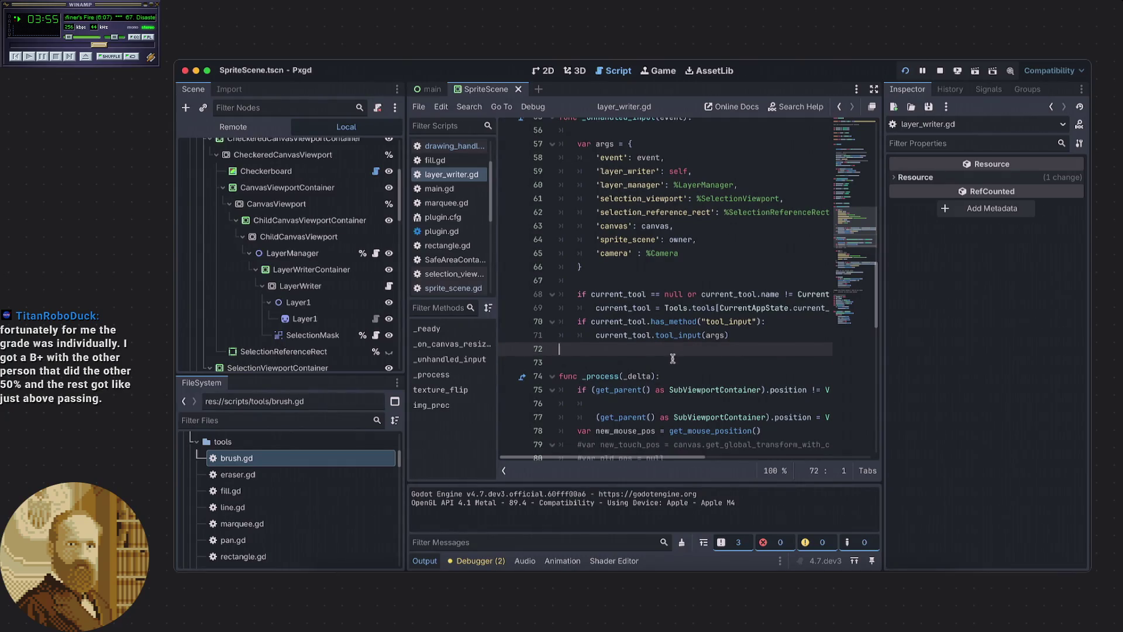
{"action": "scroll", "coordinate": [669, 359], "scroll_direction": "up", "scroll_amount": 1}
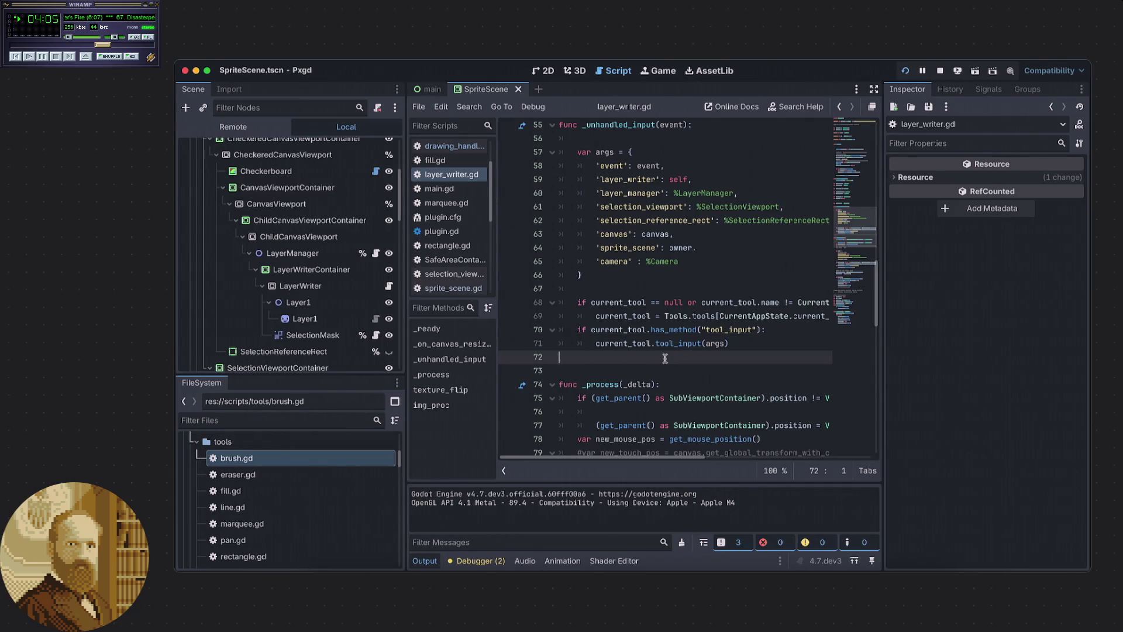
{"action": "scroll", "coordinate": [665, 358], "scroll_direction": "down", "scroll_amount": 2}
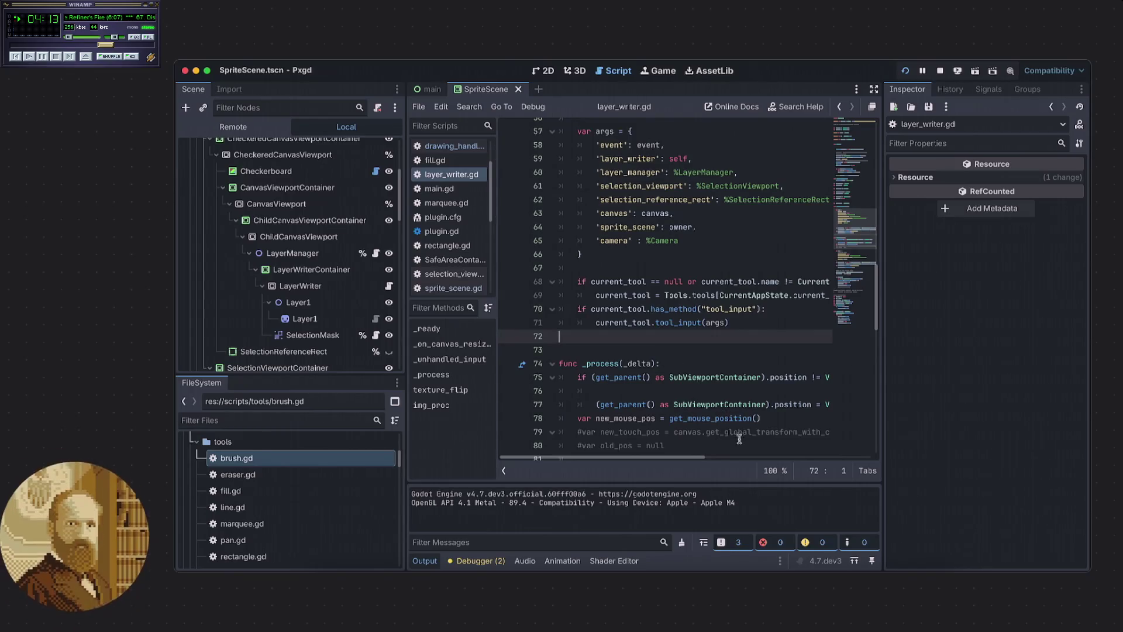
In the Pxgd window, toggle between hand and pencil tools, ending on the hand tool, then return to layer_writer.gd.
{"action": "left_click", "coordinate": [735, 560]}
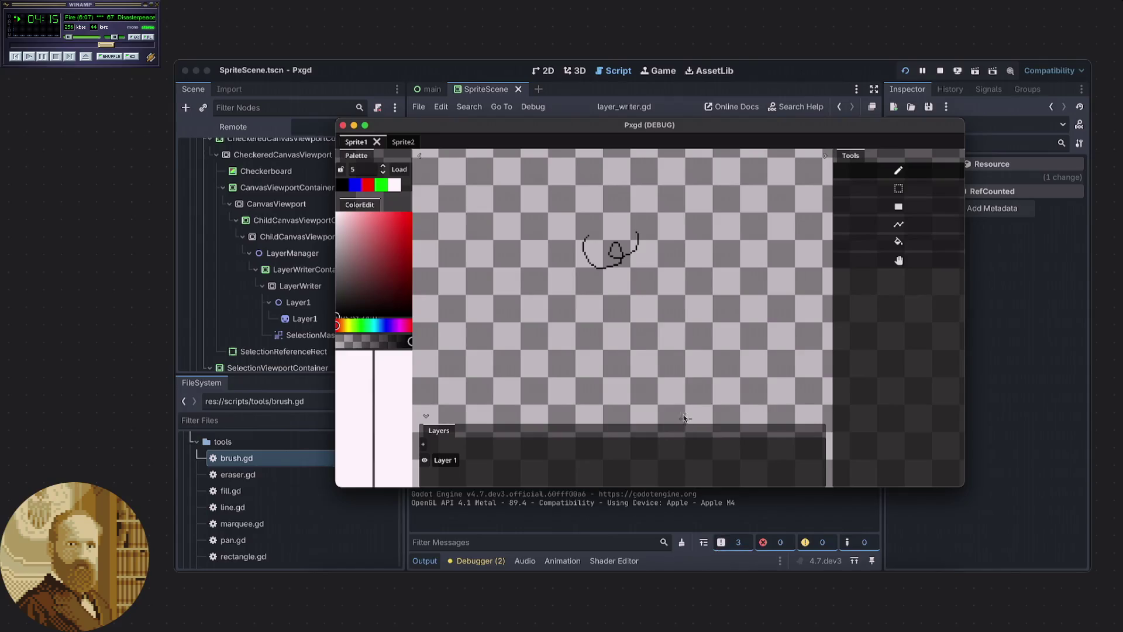
{"action": "scroll", "coordinate": [623, 286], "scroll_direction": "left", "scroll_amount": 3}
{"action": "left_click", "coordinate": [872, 262]}
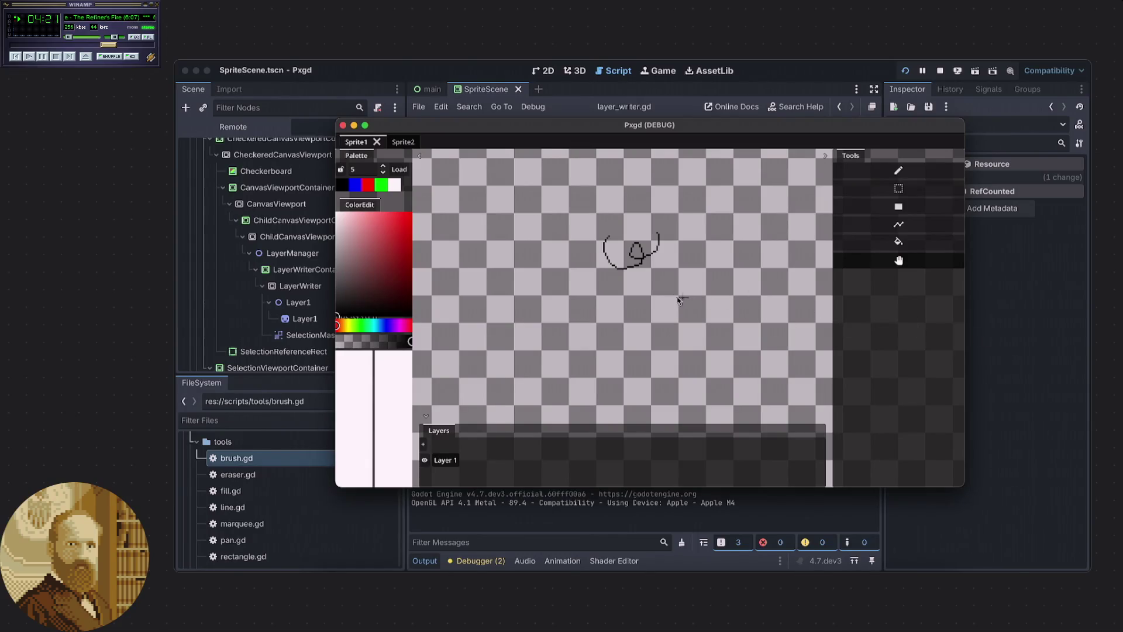
{"action": "left_click", "coordinate": [842, 171]}
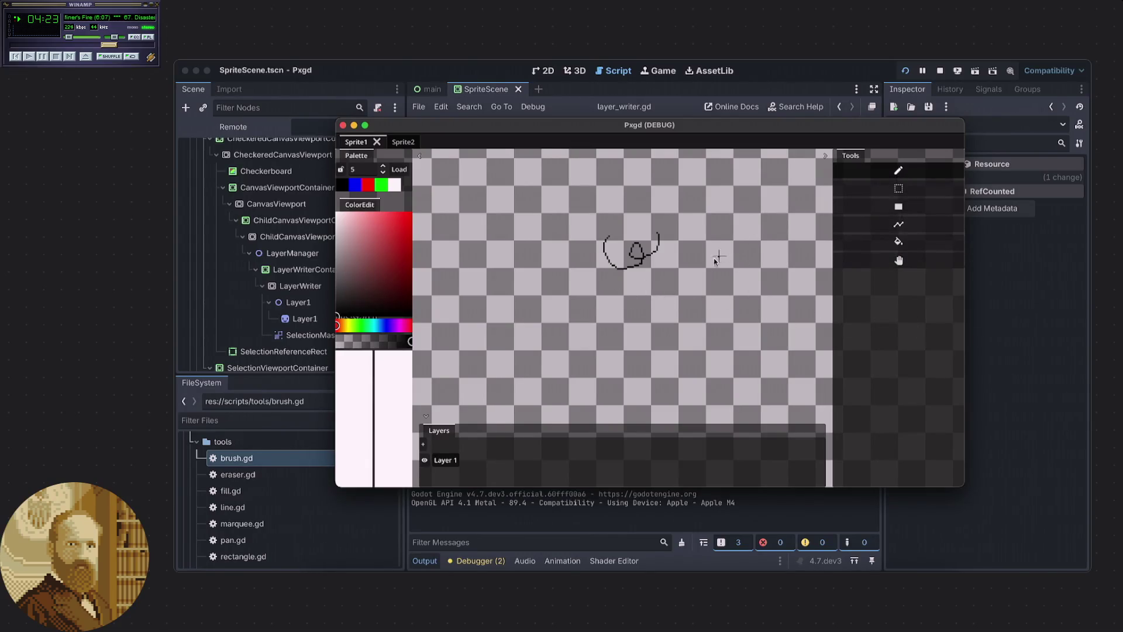
{"action": "left_click", "coordinate": [883, 263]}
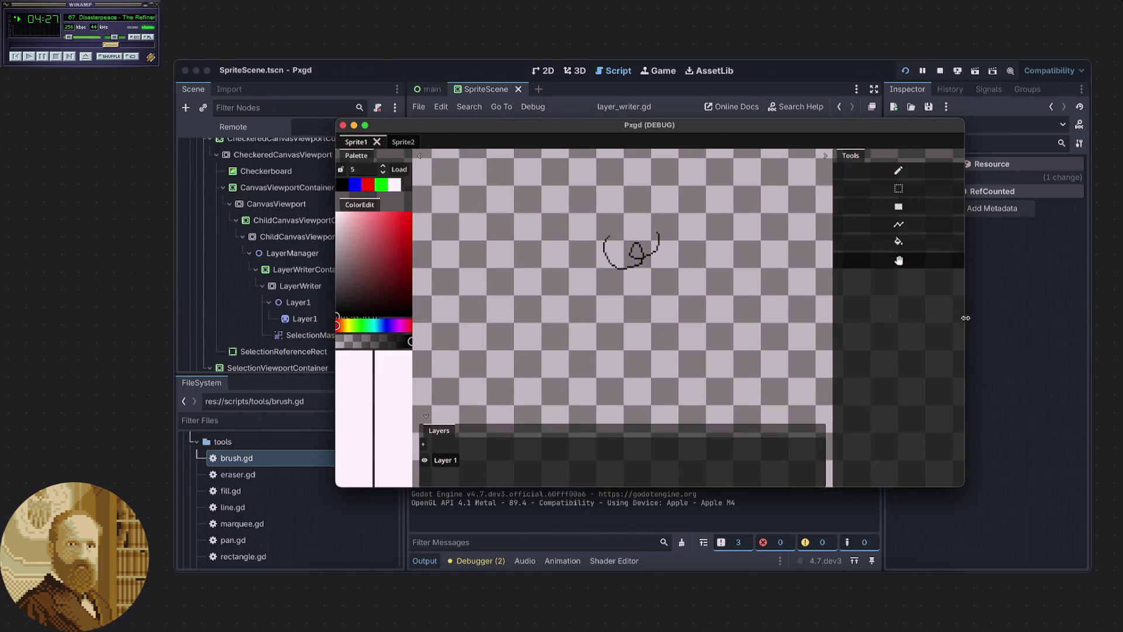
{"action": "left_click", "coordinate": [995, 318]}
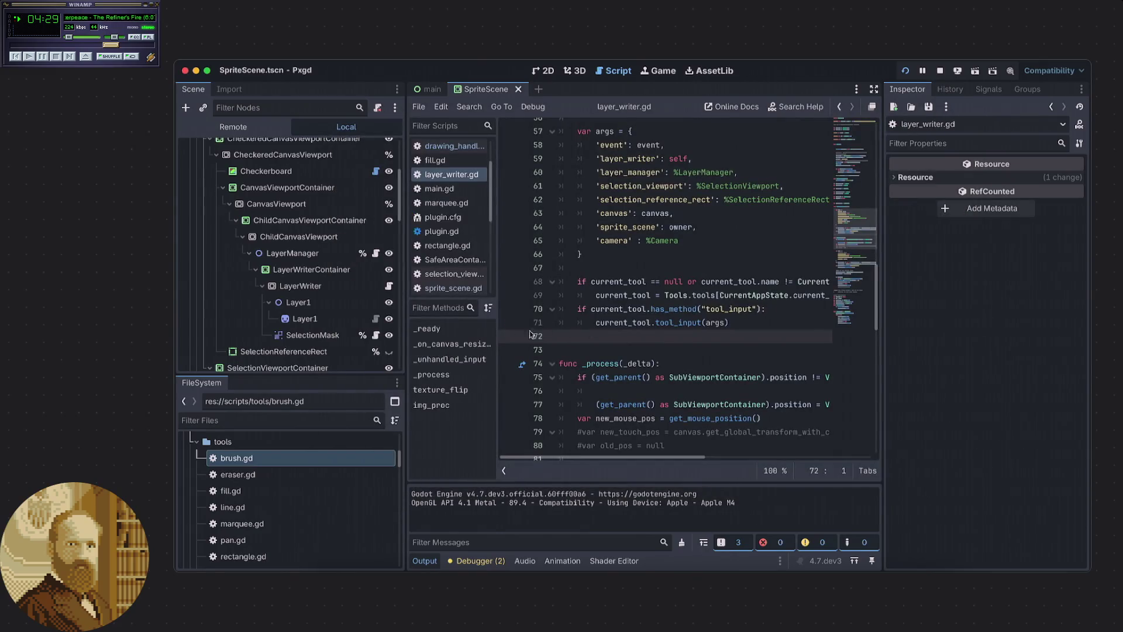
Open the Canvas node's drawing_handler.gd at _unhandled_input, then relaunch the Pxgd project.
{"action": "scroll", "coordinate": [350, 323], "scroll_direction": "up", "scroll_amount": 5}
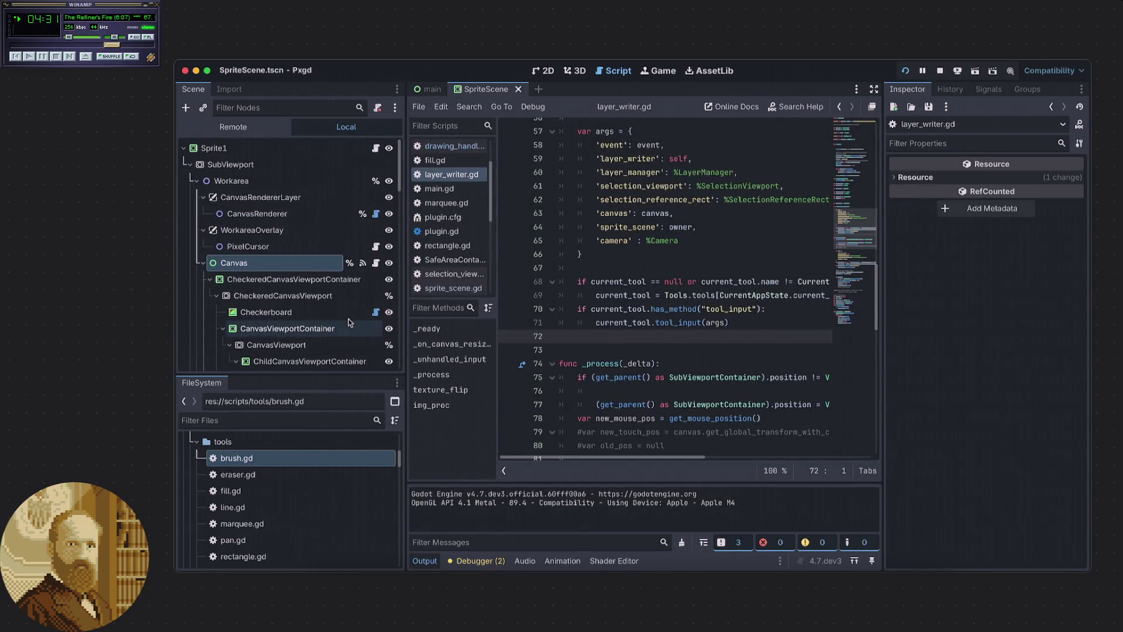
{"action": "left_click", "coordinate": [377, 264]}
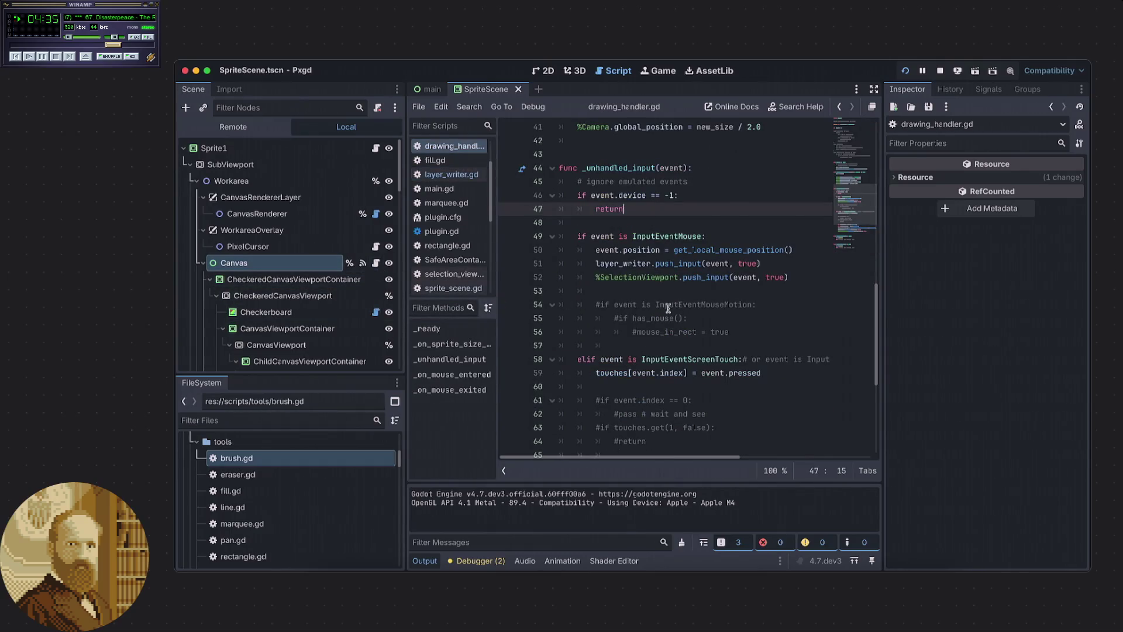
{"action": "scroll", "coordinate": [665, 312], "scroll_direction": "down", "scroll_amount": 1}
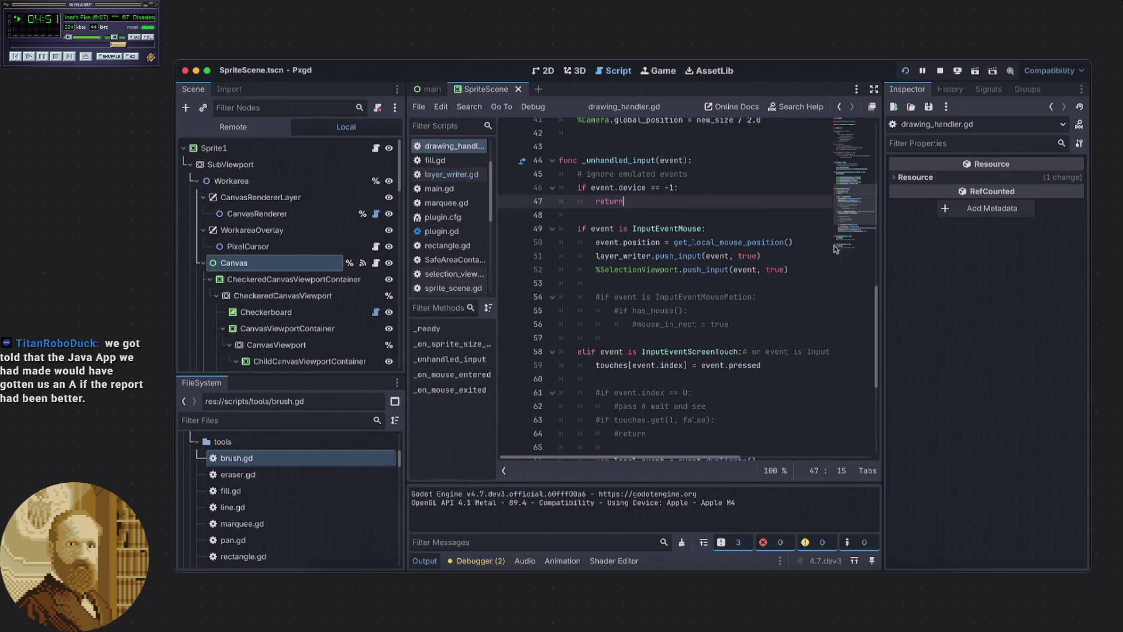
{"action": "left_click", "coordinate": [905, 70]}
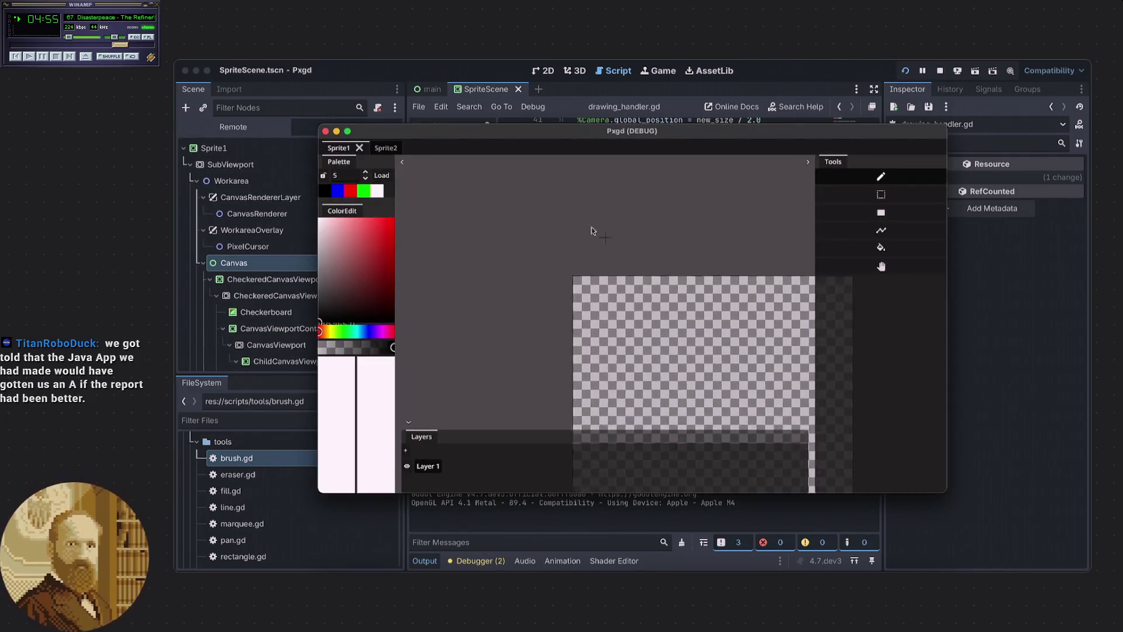
Pan the canvas left, up and right with the hand tool, then close the debug window.
{"action": "left_click", "coordinate": [906, 269]}
{"action": "mouse_move", "coordinate": [584, 192]}
{"action": "left_mouse_down"}
{"action": "mouse_move", "coordinate": [541, 216]}
{"action": "mouse_move", "coordinate": [514, 176]}
{"action": "left_mouse_up"}
{"action": "mouse_move", "coordinate": [782, 338]}
{"action": "left_mouse_down"}
{"action": "mouse_move", "coordinate": [782, 254]}
{"action": "mouse_move", "coordinate": [783, 283]}
{"action": "left_mouse_up"}
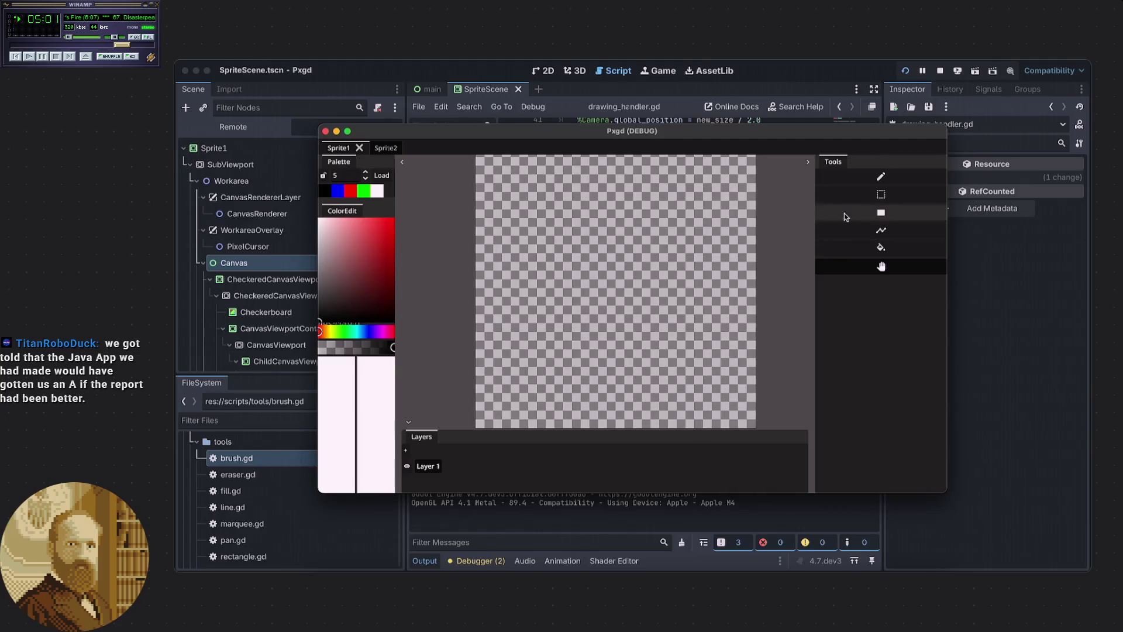
{"action": "left_click_drag", "start_coordinate": [422, 255], "coordinate": [450, 254]}
{"action": "left_click", "coordinate": [326, 131]}
{"action": "left_click", "coordinate": [651, 283]}
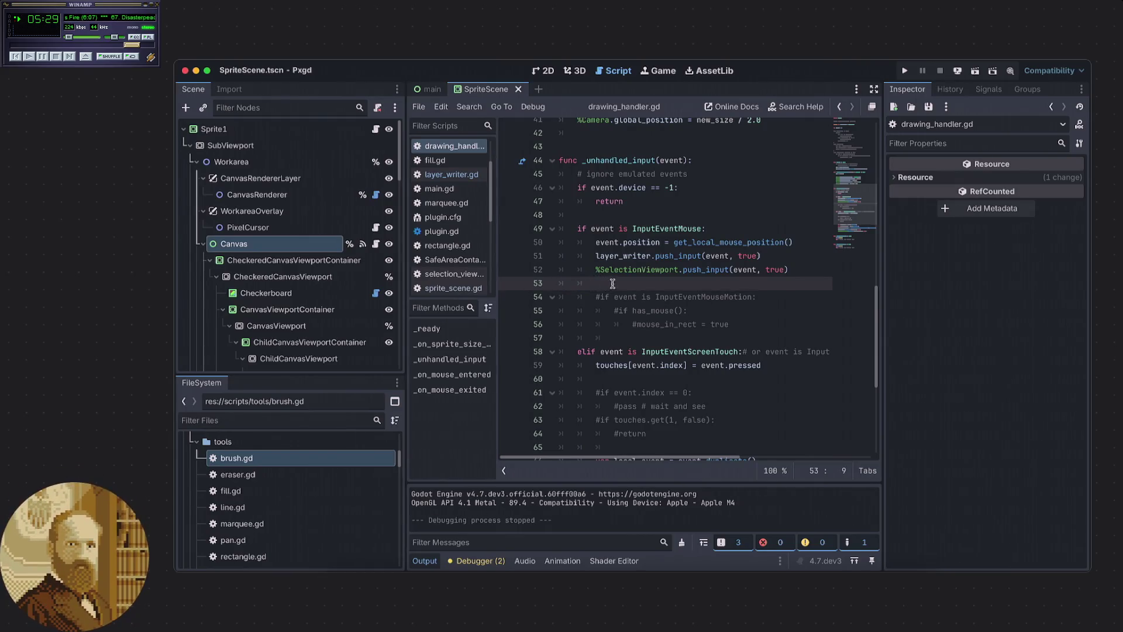
{"action": "scroll", "coordinate": [614, 281], "scroll_direction": "down", "scroll_amount": 1}
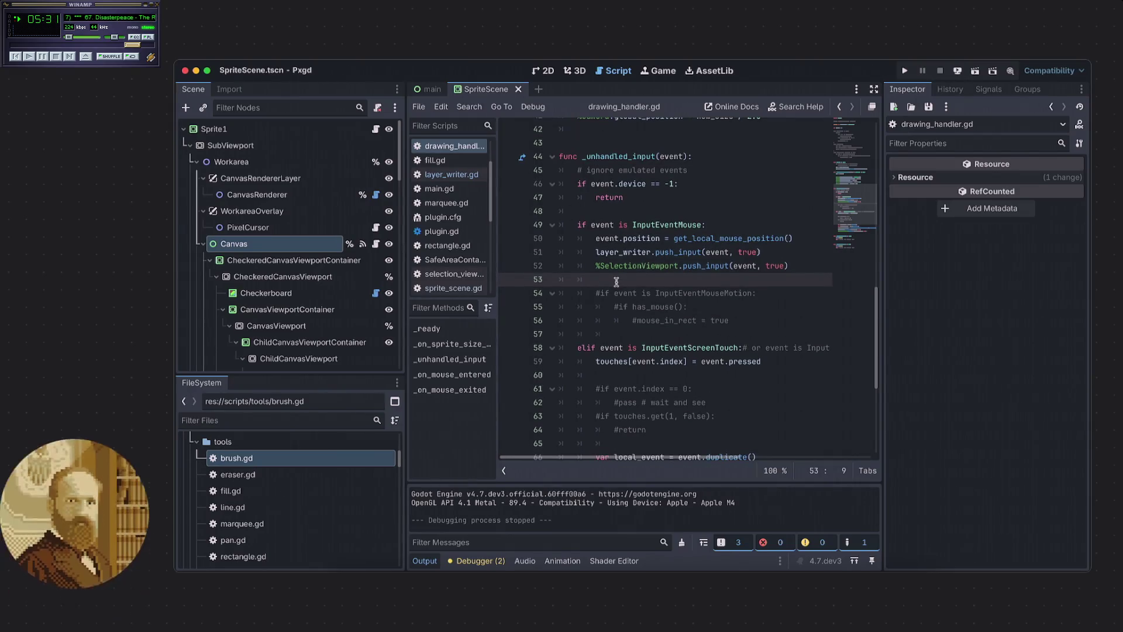
{"action": "left_click", "coordinate": [611, 324]}
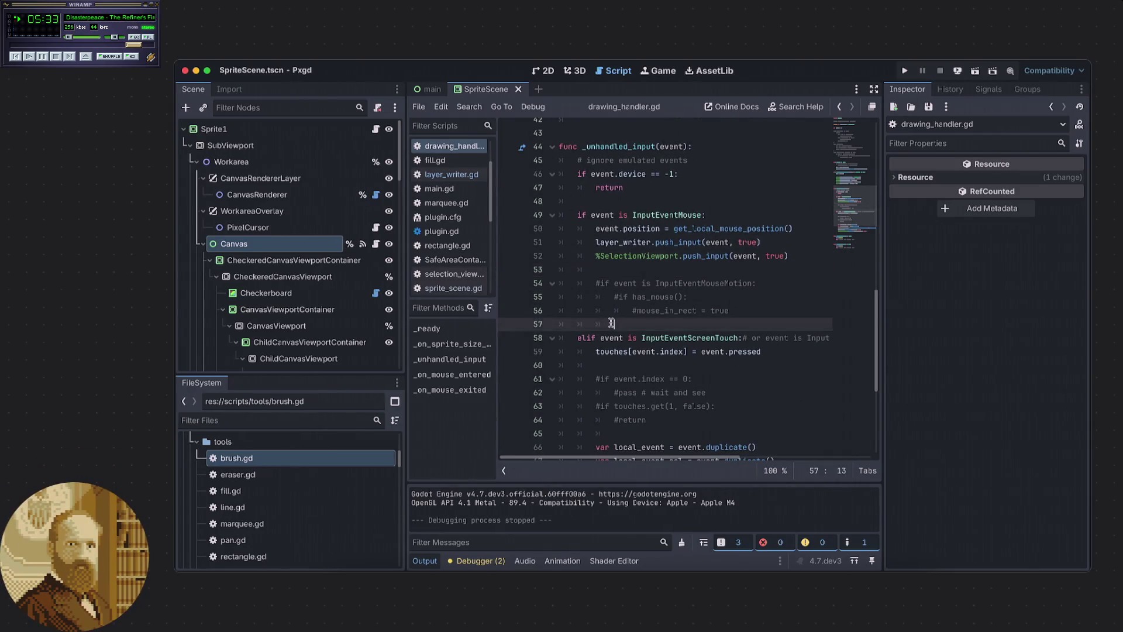
{"action": "left_click", "coordinate": [619, 269]}
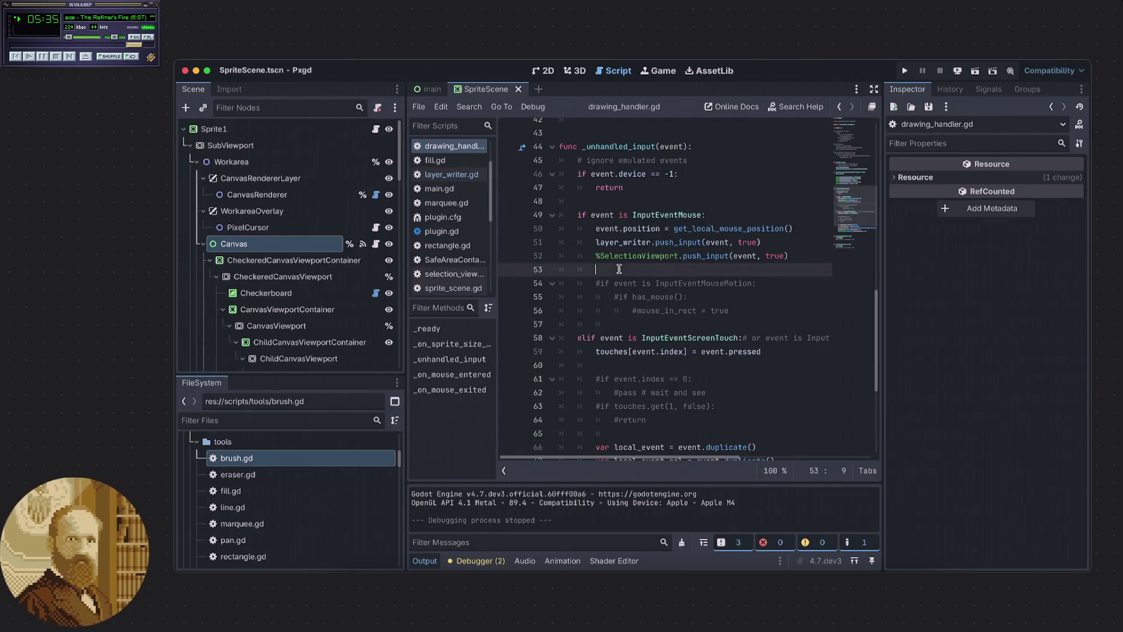